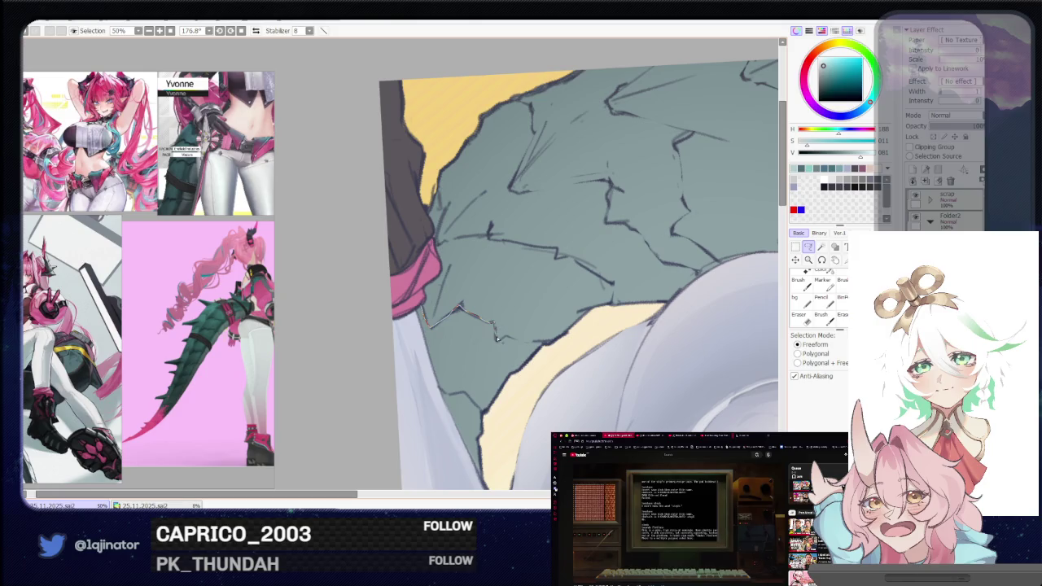
- Trace a freeform lasso outline along the grey-green scale edge beside the leg, rotating the canvas as needed
mouse_move(497, 338)
left_mouse_down()
mouse_move(541, 344)
mouse_move(499, 400)
mouse_move(483, 478)
left_mouse_up()
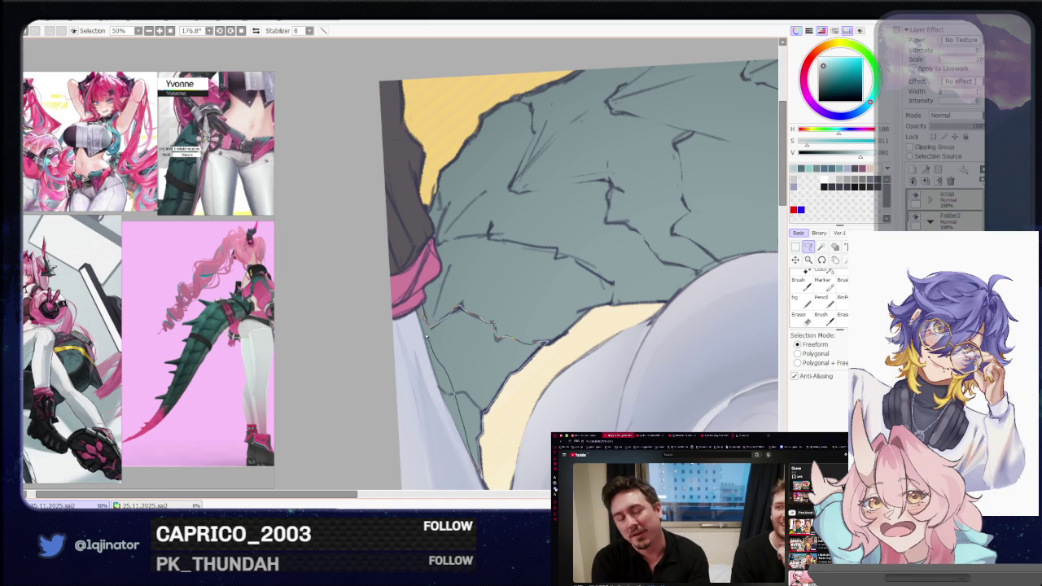
left_click_drag(440, 364, 420, 322)
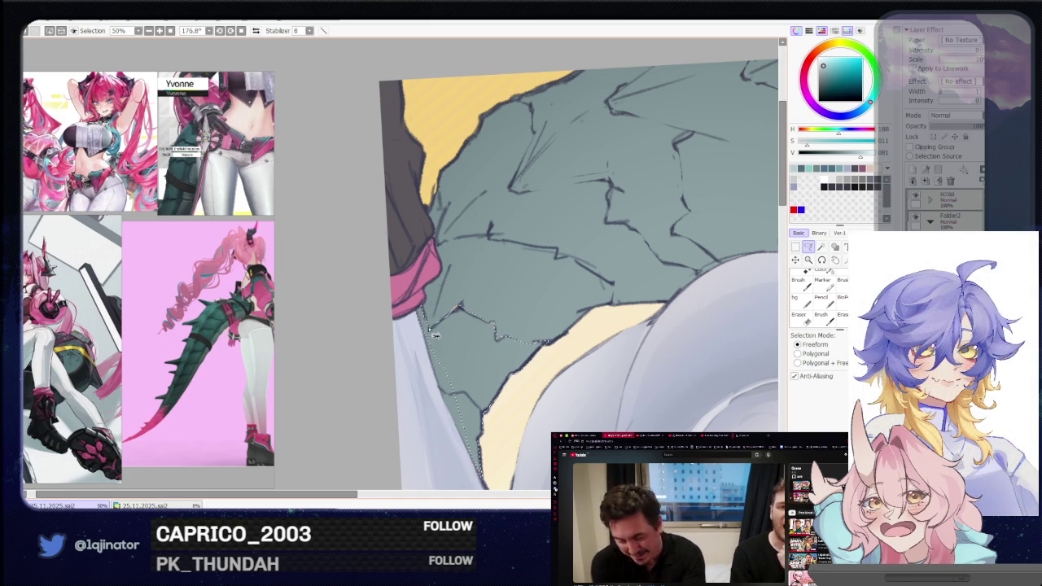
key("Delete")
key("Delete")
key("Delete")
key("Delete")
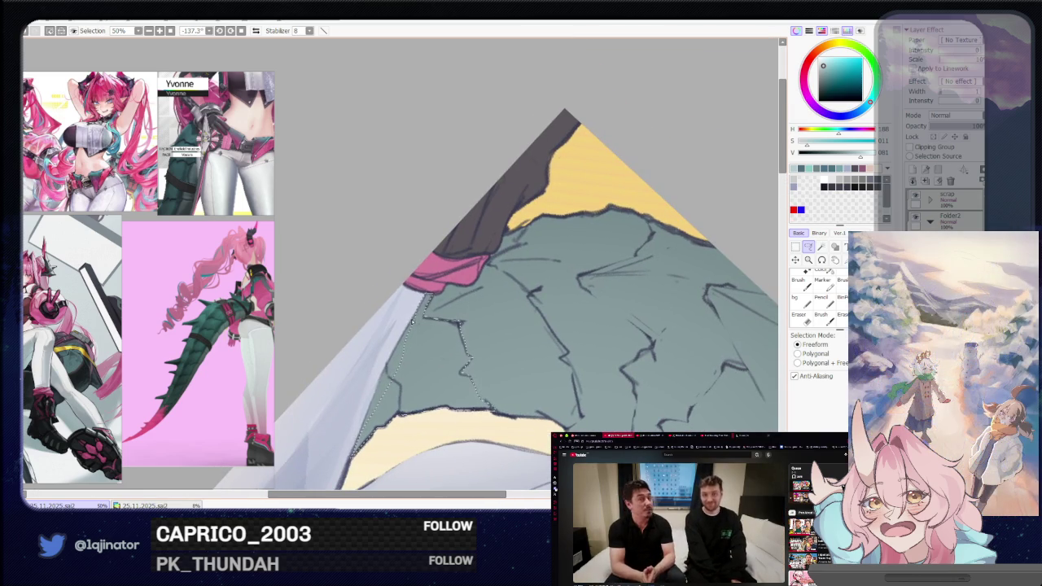
left_click_drag(420, 311, 406, 332)
left_click_drag(369, 416, 420, 365)
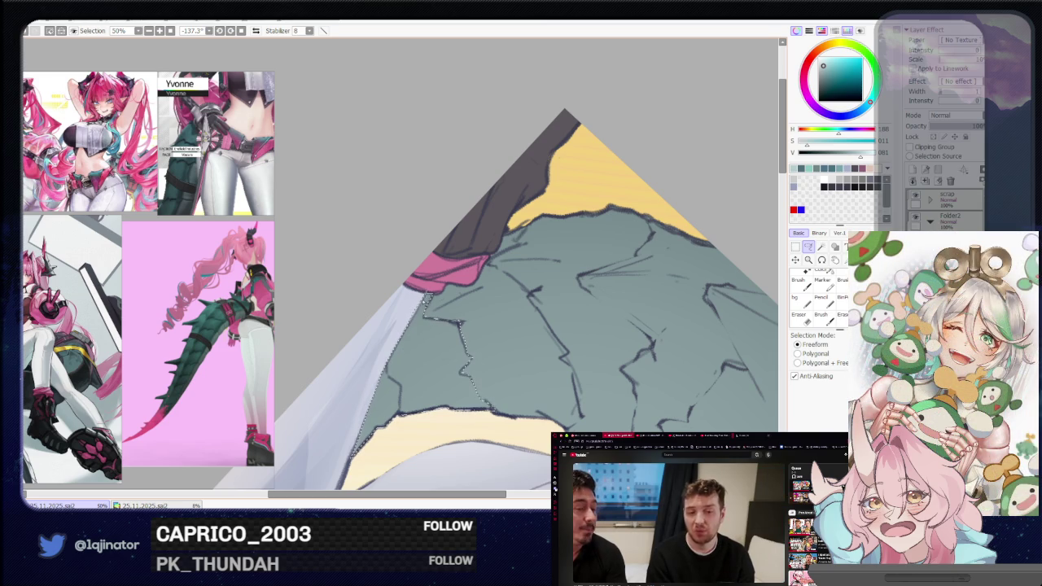
scroll(521, 310, "up", 2)
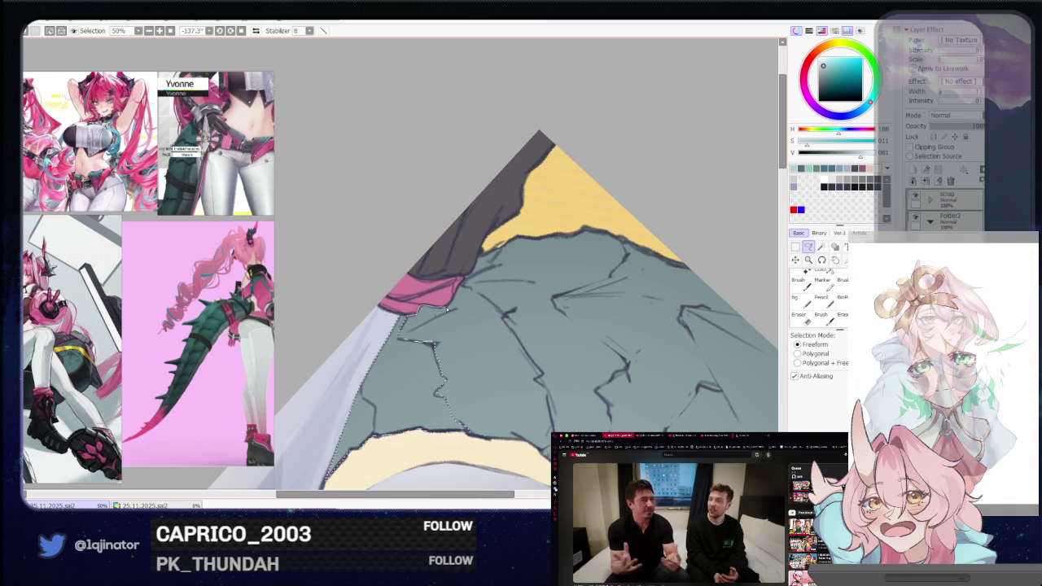
left_click_drag(566, 413, 547, 449)
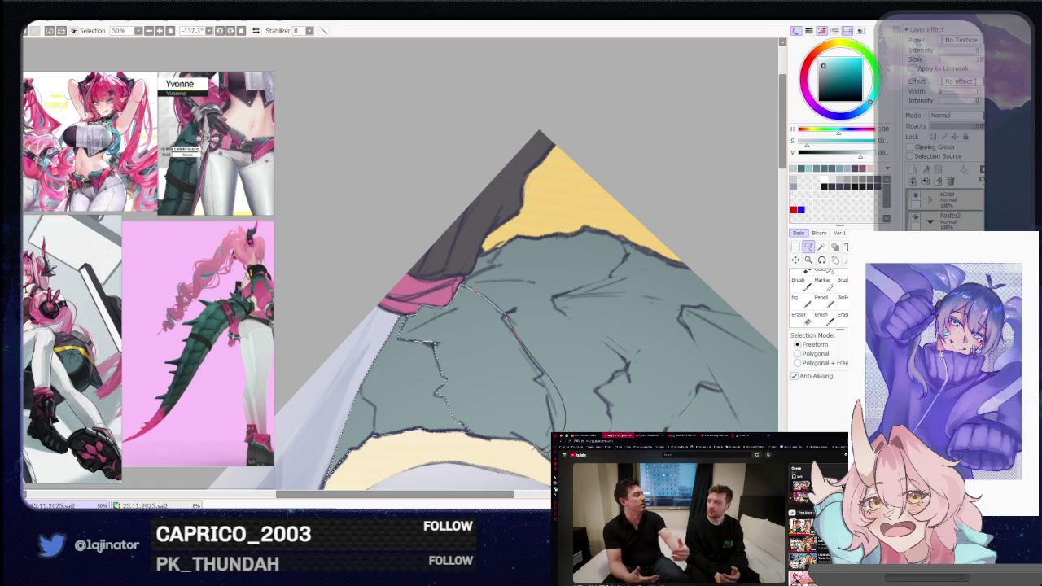
mouse_move(513, 442)
left_mouse_down()
mouse_move(481, 440)
mouse_move(406, 371)
mouse_move(532, 407)
left_mouse_up()
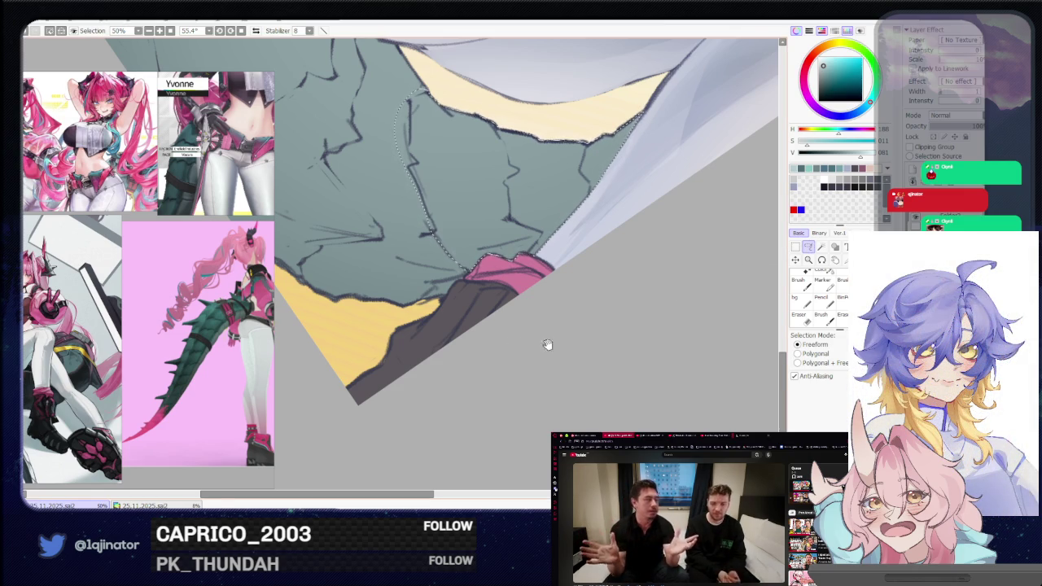
- Zoom in while closing the freeform lasso around the scales near the pink cuff
scroll(465, 274, "up", 2)
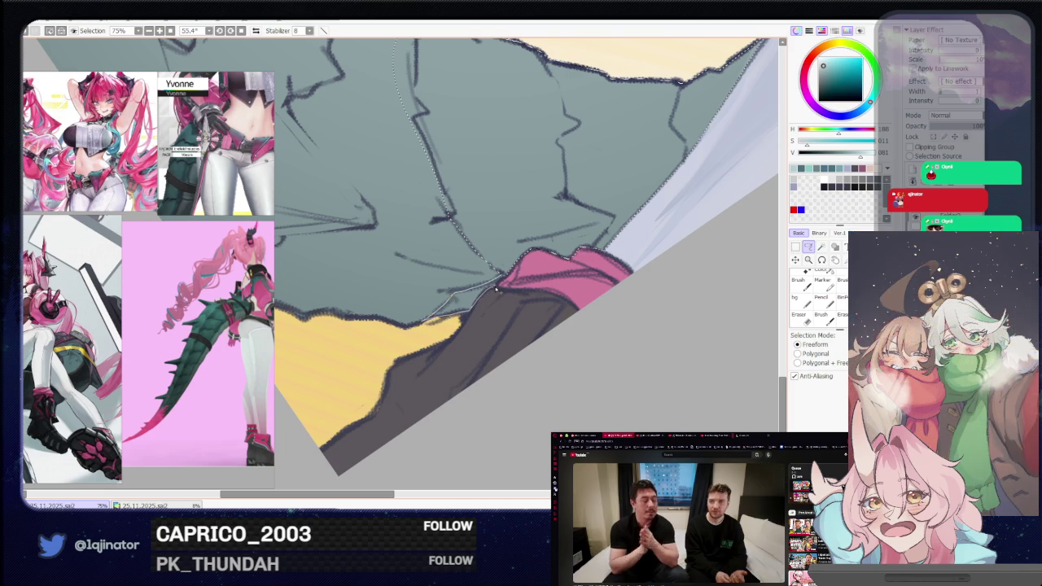
- Zoom out to check the drawing and make the brush size much larger
scroll(488, 269, "down", 3)
scroll(480, 244, "down", 3)
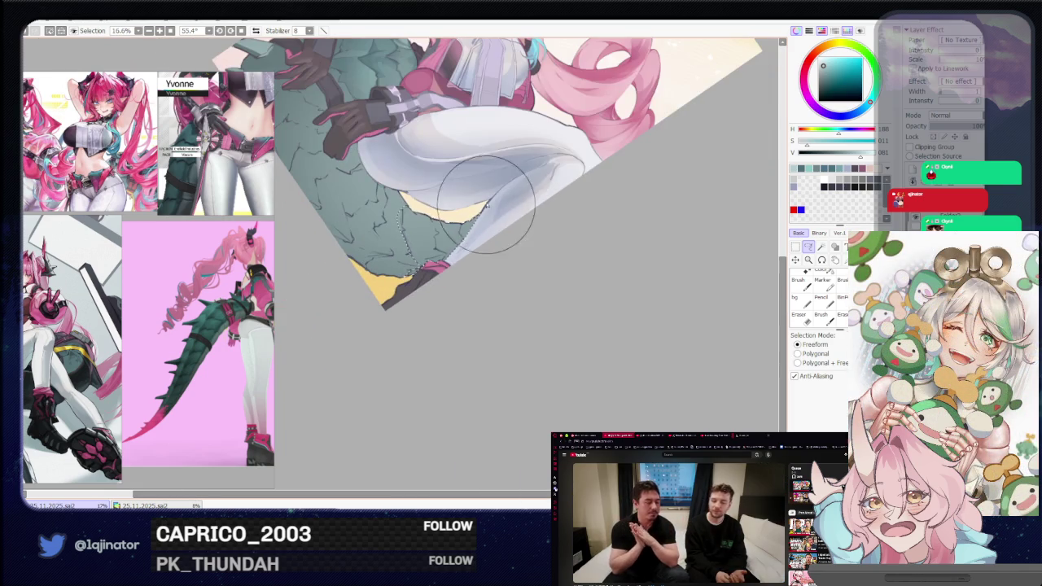
key("b")
left_click_drag(436, 246, 438, 281)
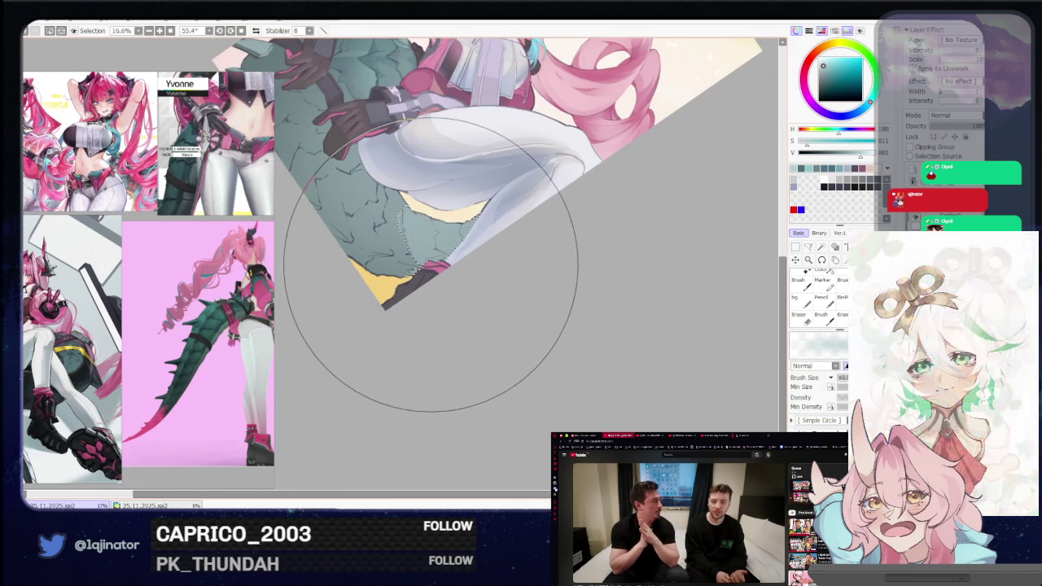
- With the Freeform Lasso, zoom and rotate onto the tail and trace another cracked scale plate
key("l")
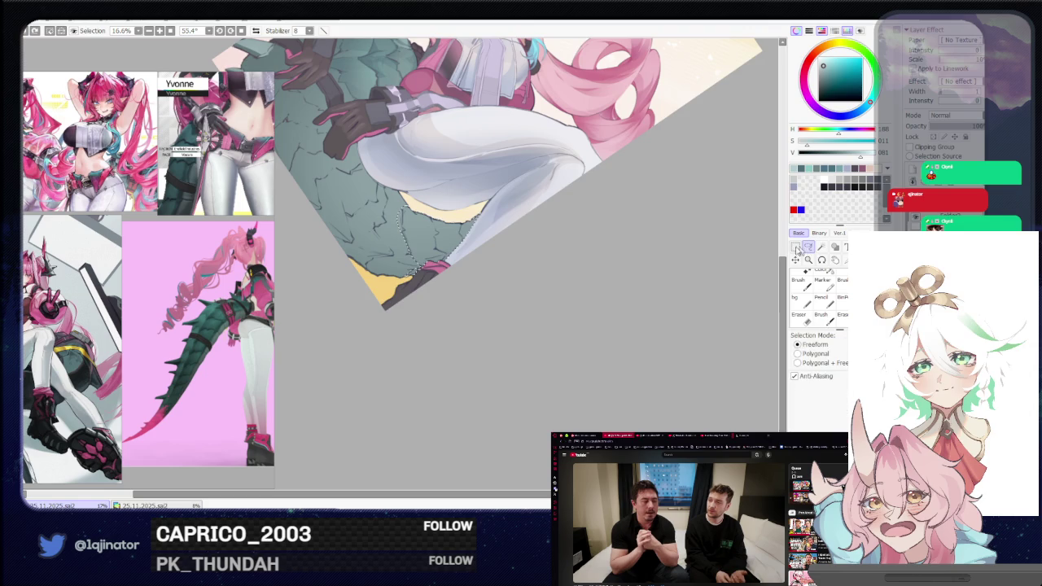
scroll(484, 343, "up", 1)
scroll(484, 343, "up", 5)
left_click_drag(372, 302, 465, 311)
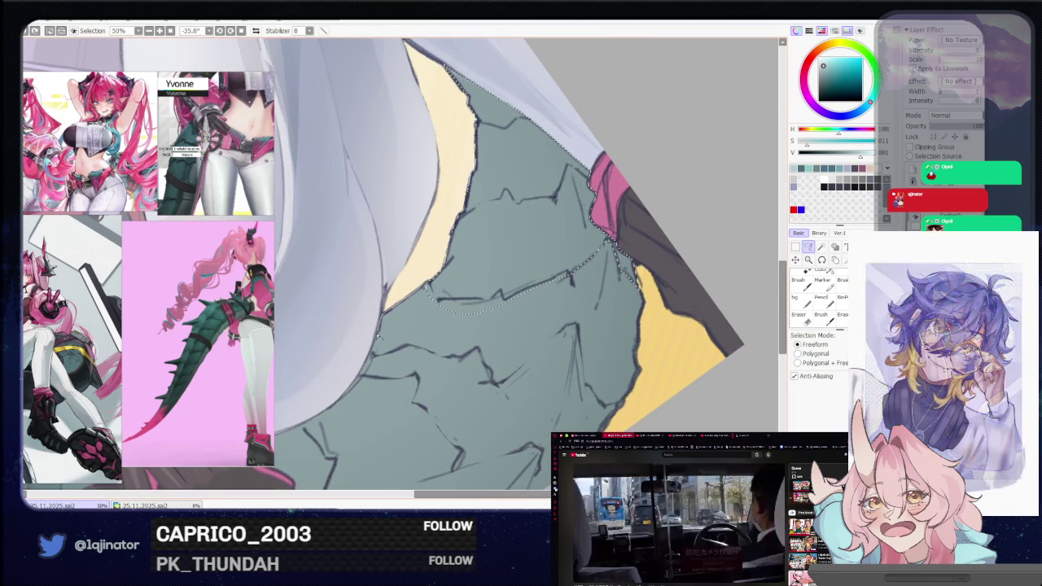
mouse_move(372, 354)
left_mouse_down()
mouse_move(434, 348)
mouse_move(570, 281)
left_mouse_up()
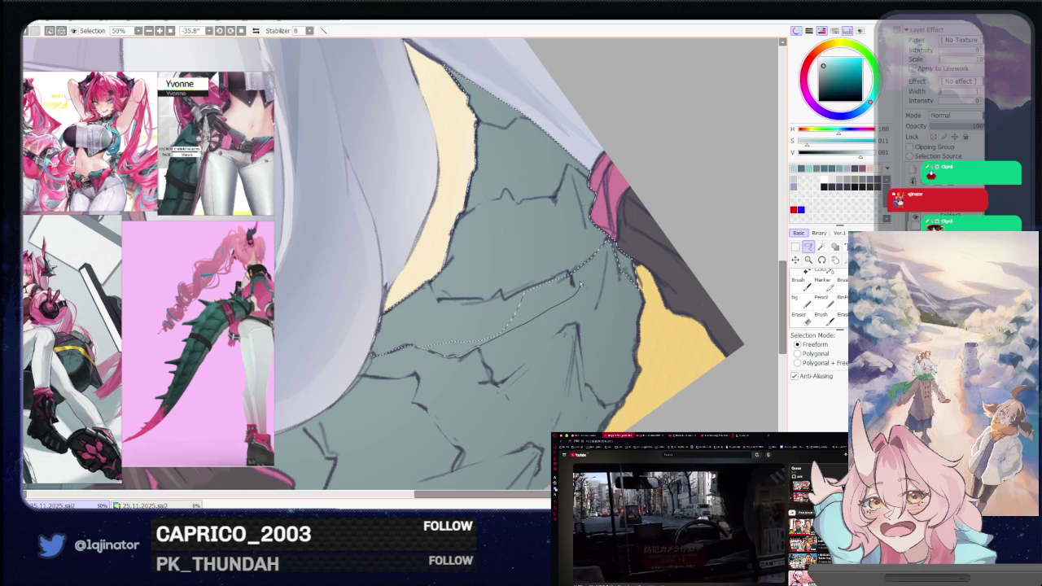
left_click_drag(537, 319, 511, 309)
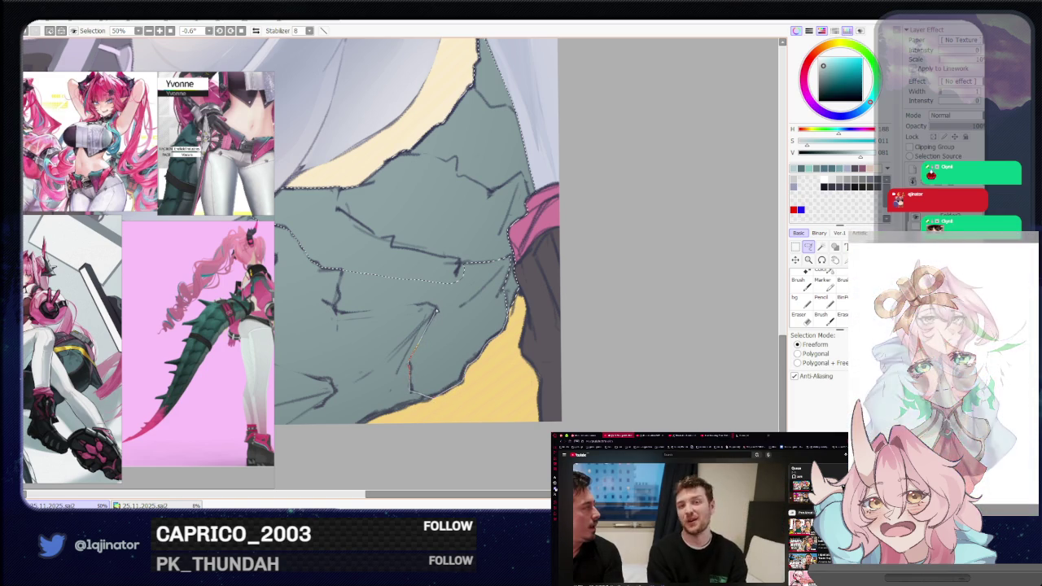
left_click_drag(414, 307, 395, 309)
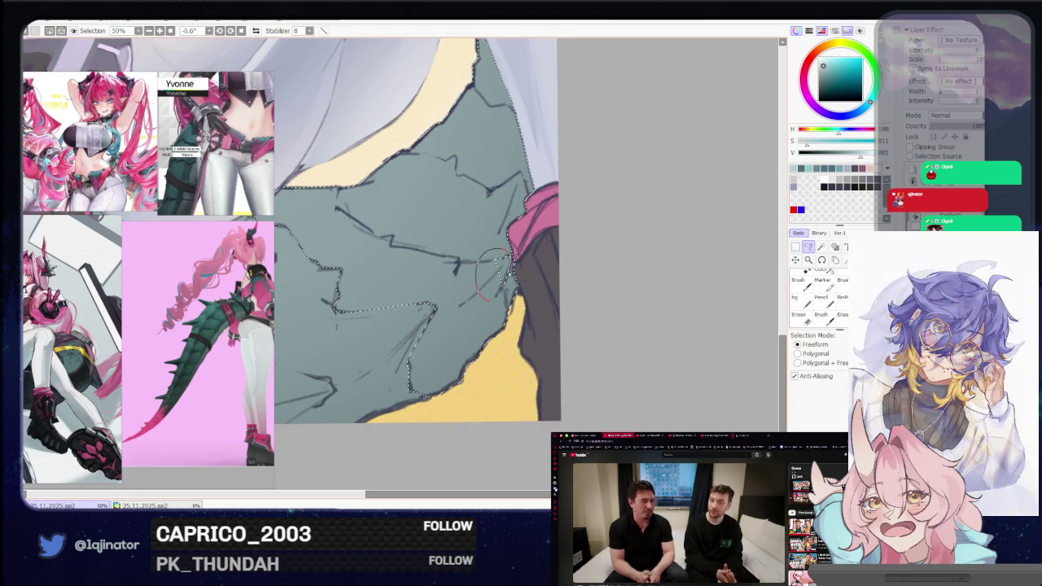
scroll(481, 260, "down", 2)
scroll(480, 261, "down", 1)
- Zoom out over the full illustration, then return to the Freeform Lasso at 25% zoom
key("b")
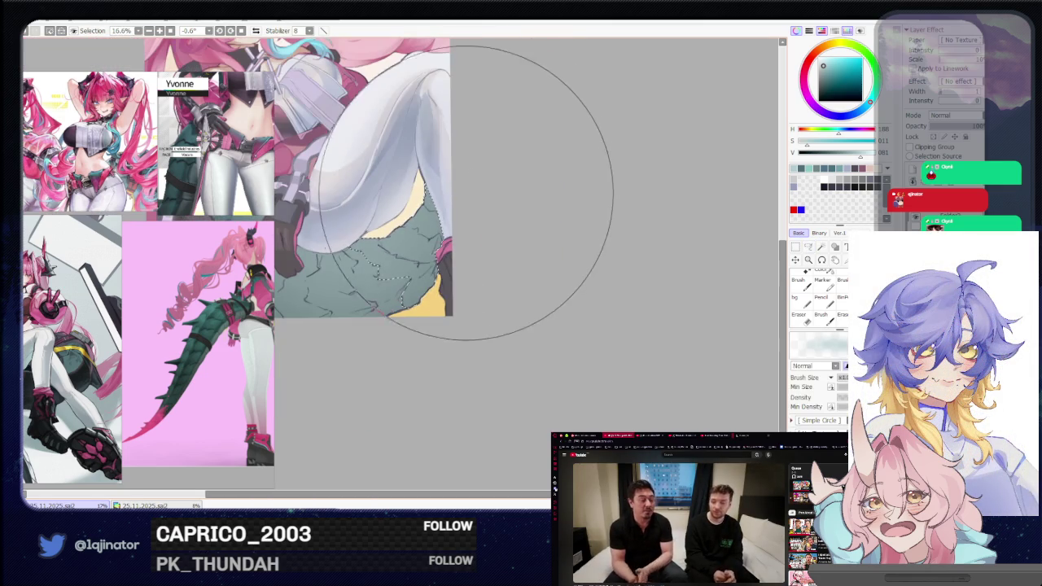
key("ctrl+z")
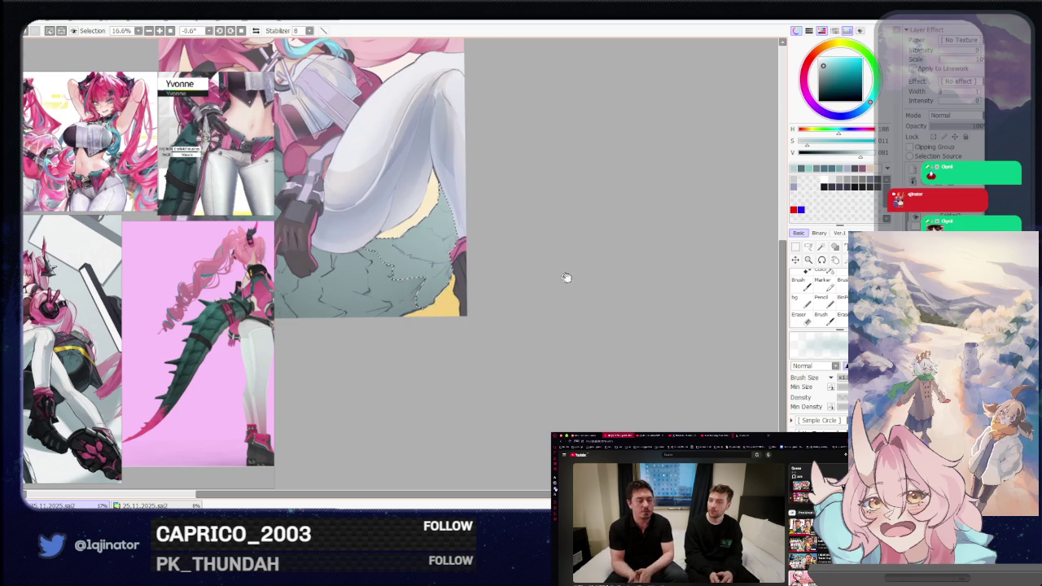
left_click(809, 248)
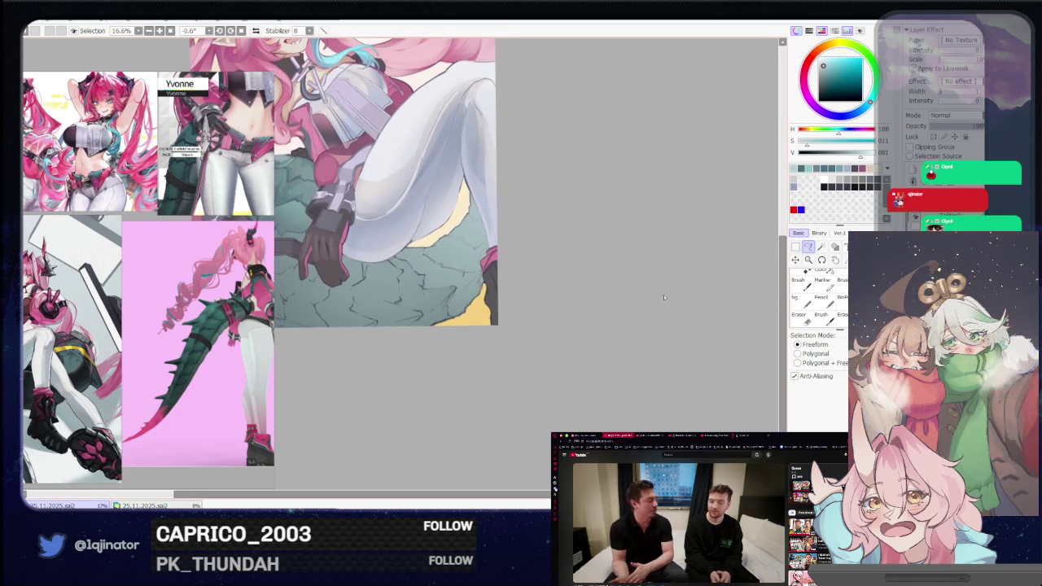
key("ctrl+z")
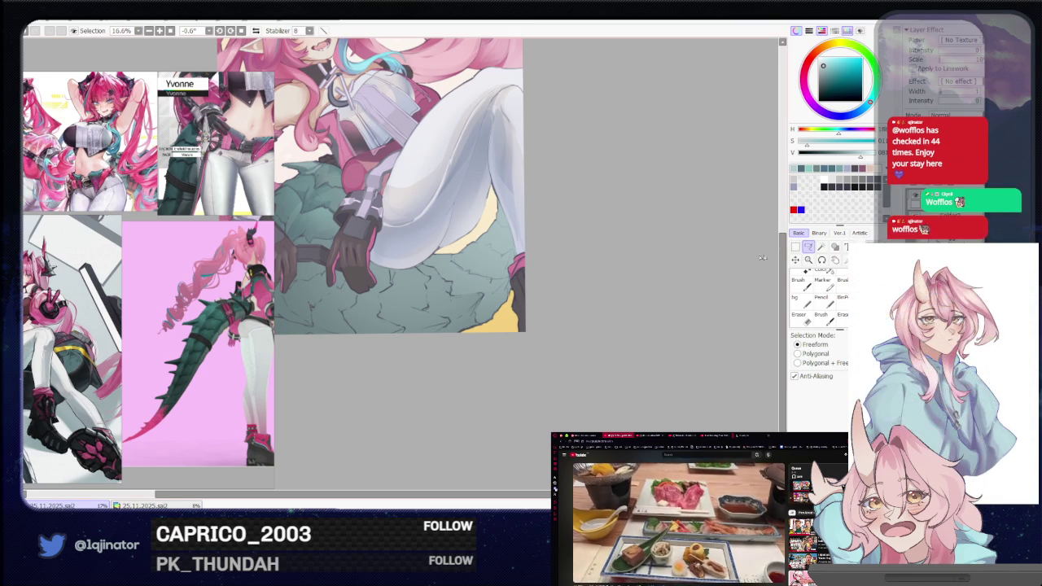
scroll(489, 354, "up", 2)
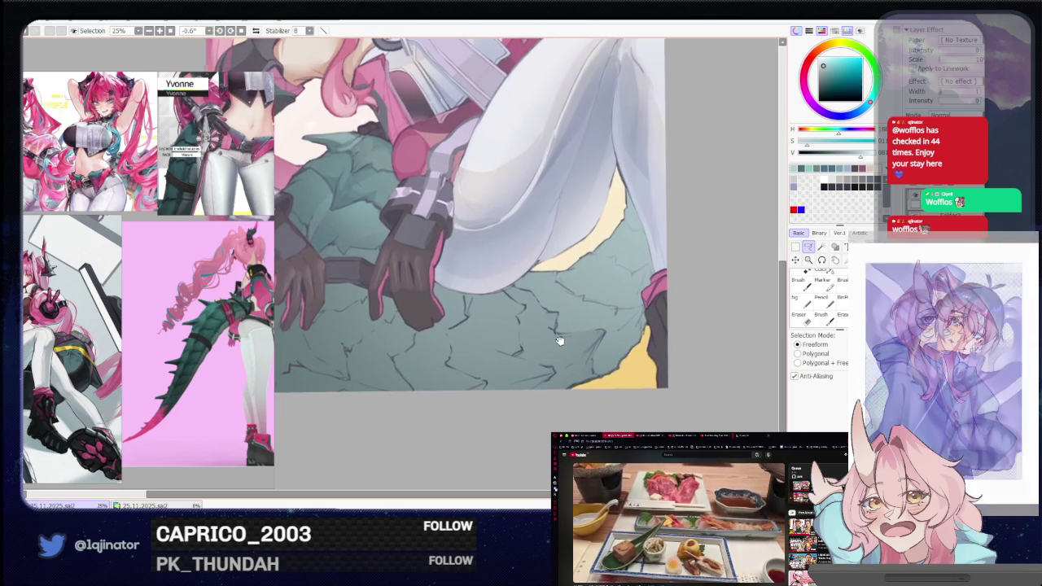
- Pan down across the dragon tail to inspect the scale shading
mouse_move(623, 326)
left_mouse_down()
mouse_move(601, 310)
mouse_move(547, 338)
mouse_move(592, 309)
left_mouse_up()
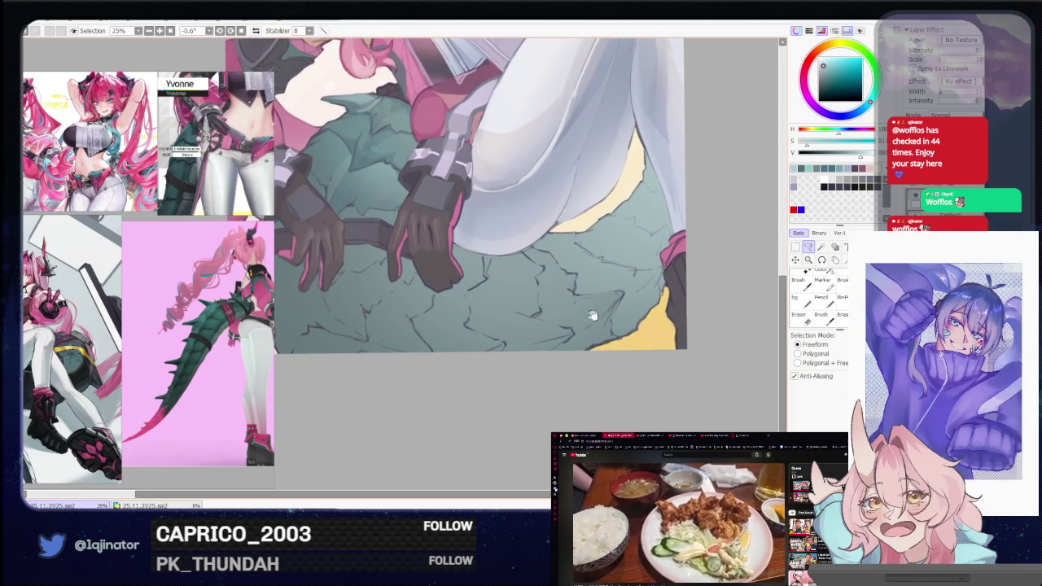
left_click_drag(530, 342, 521, 366)
mouse_move(558, 332)
left_mouse_down()
mouse_move(526, 345)
mouse_move(570, 328)
mouse_move(530, 358)
mouse_move(519, 354)
left_mouse_up()
scroll(518, 355, "up", 1)
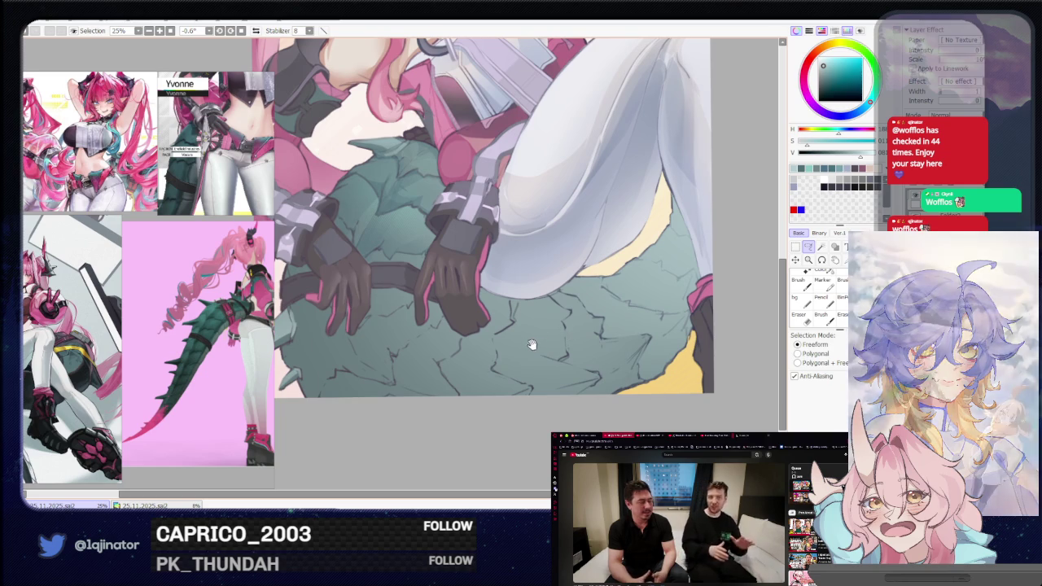
left_click_drag(514, 322, 491, 337)
mouse_move(491, 379)
left_mouse_down()
mouse_move(502, 349)
mouse_move(492, 370)
left_mouse_up()
- Bring the girl's upper body into view, then zoom to 50% on the gloved hands
key("b")
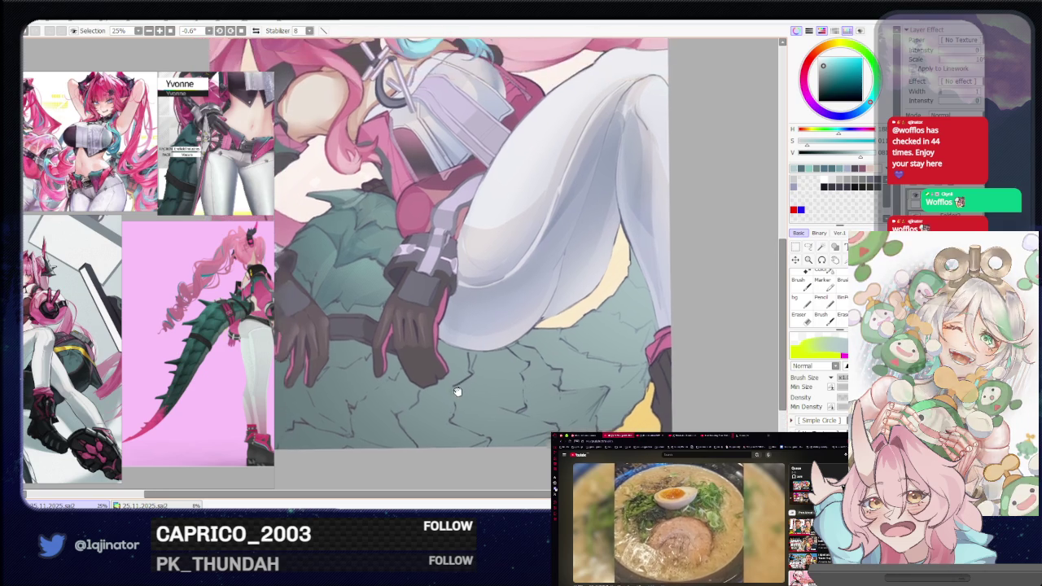
mouse_move(447, 350)
left_mouse_down()
mouse_move(460, 306)
mouse_move(451, 409)
left_mouse_up()
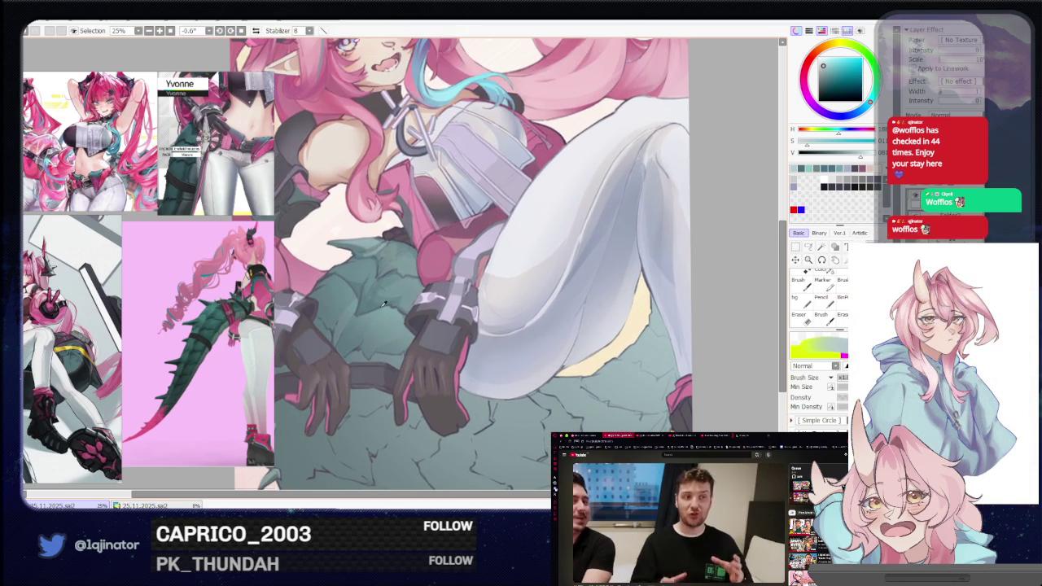
key("l")
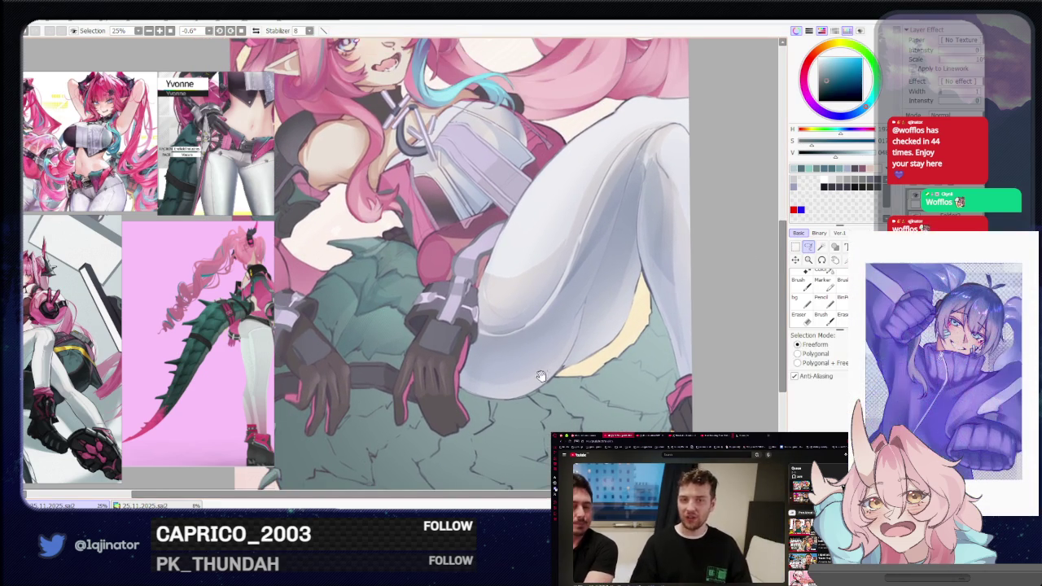
left_click_drag(551, 301, 554, 279)
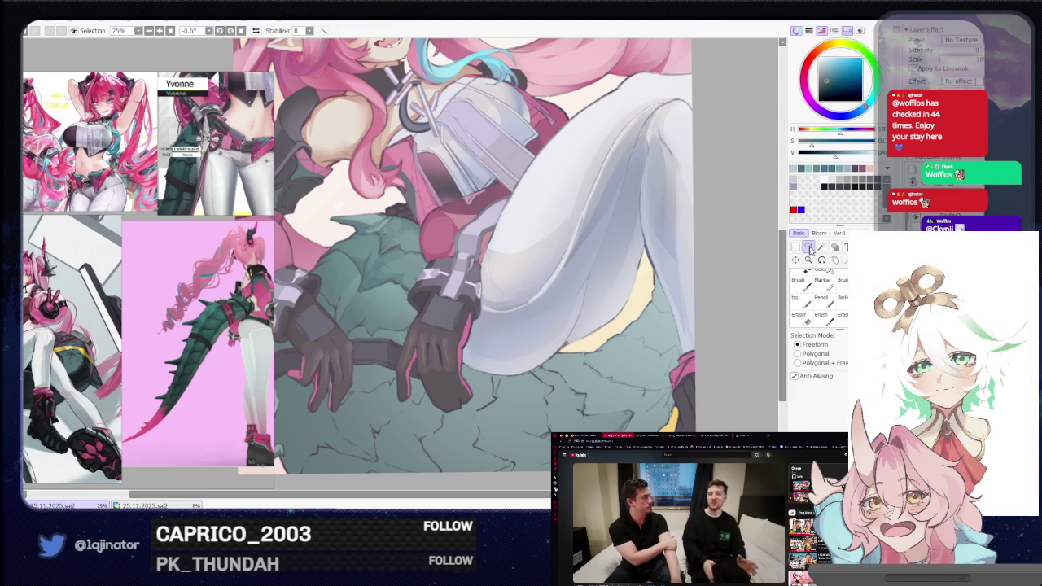
scroll(407, 326, "up", 1)
mouse_move(337, 374)
left_mouse_down()
mouse_move(350, 356)
mouse_move(355, 396)
left_mouse_up()
scroll(355, 397, "up", 1)
left_click_drag(383, 342, 407, 317)
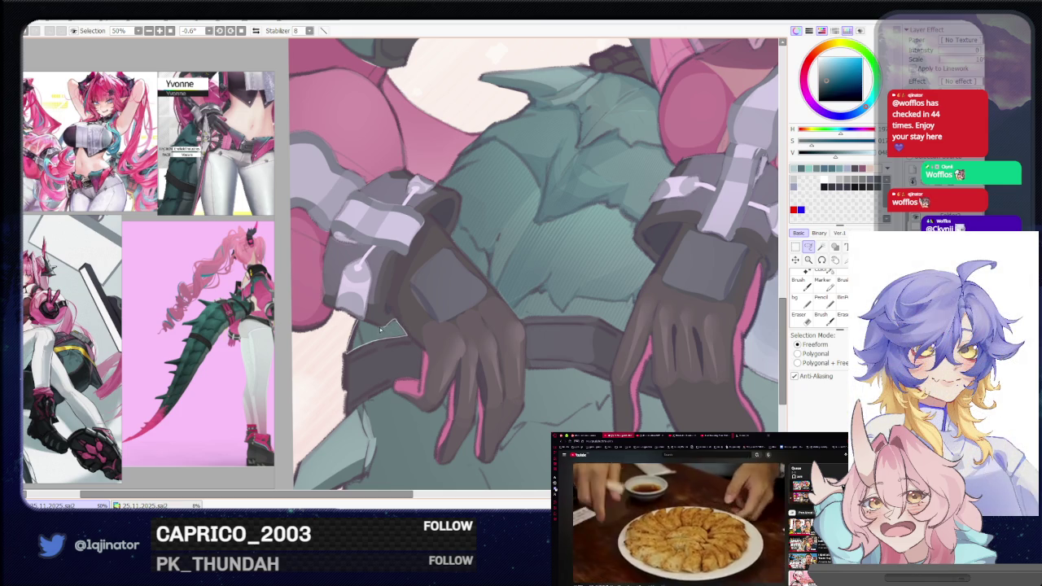
- Pan to the tail's lower edge and trace the lasso outline along the tail below the hands
left_click_drag(405, 370, 402, 293)
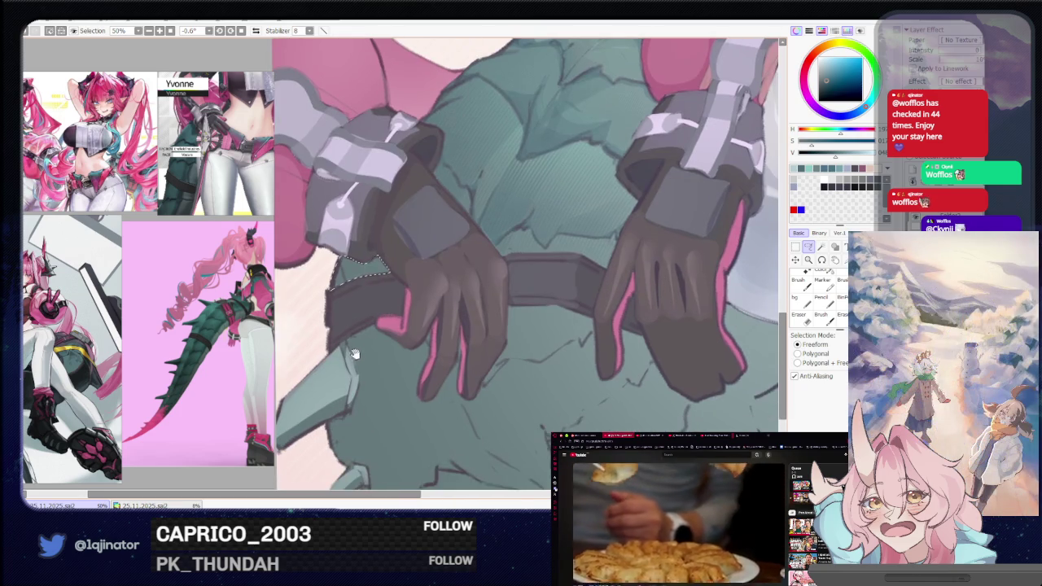
left_click_drag(370, 403, 374, 338)
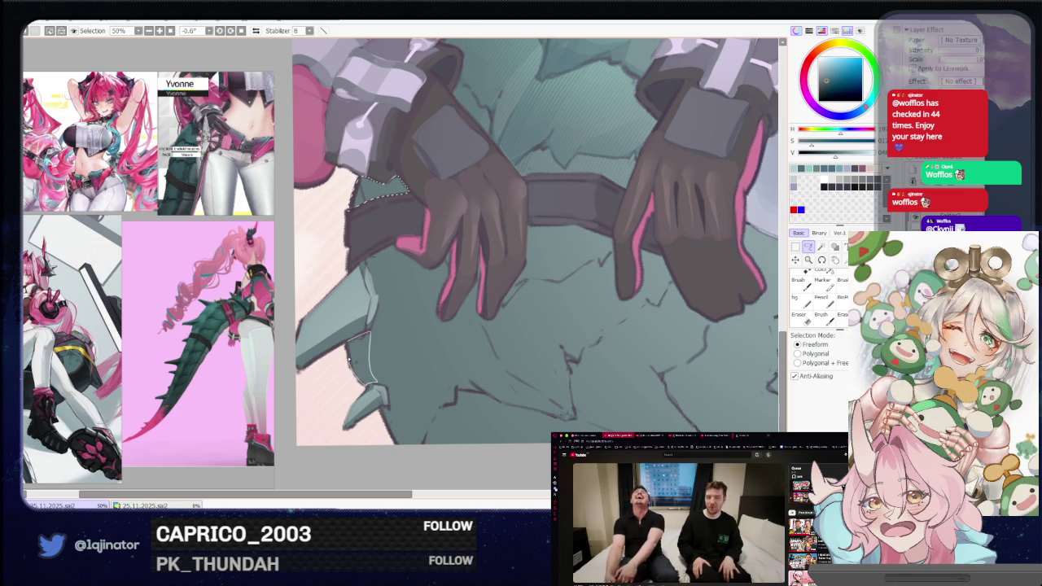
left_click_drag(385, 313, 377, 284)
mouse_move(393, 374)
left_mouse_down()
mouse_move(376, 341)
mouse_move(409, 356)
mouse_move(378, 373)
mouse_move(372, 340)
left_mouse_up()
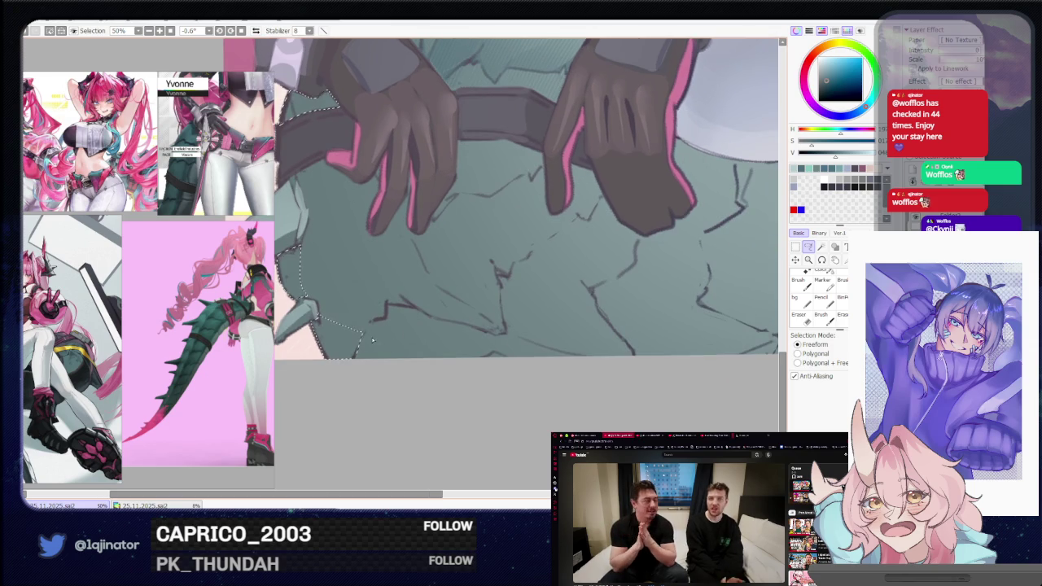
left_click_drag(537, 356, 363, 405)
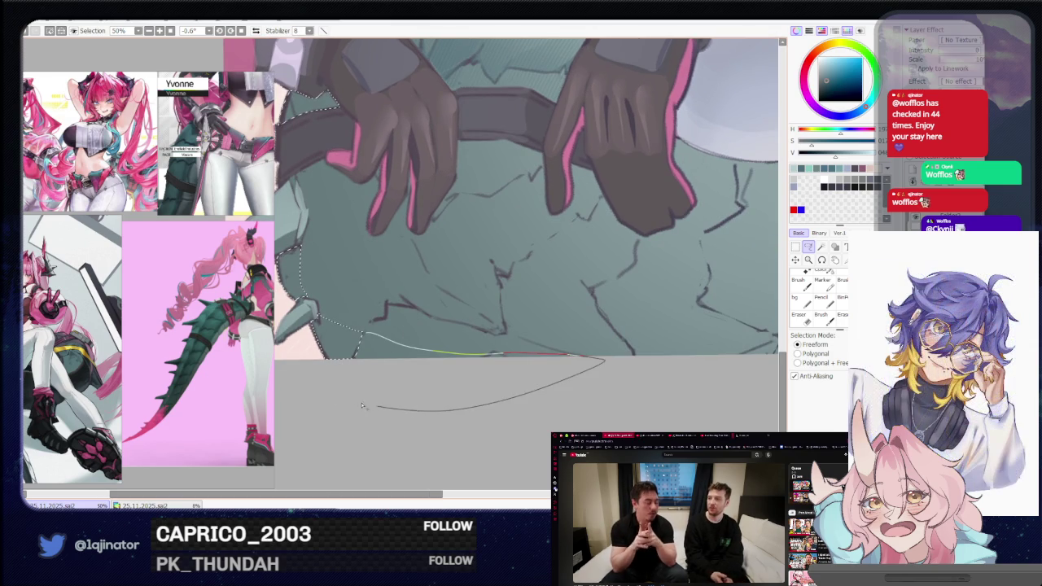
left_click_drag(483, 338, 557, 331)
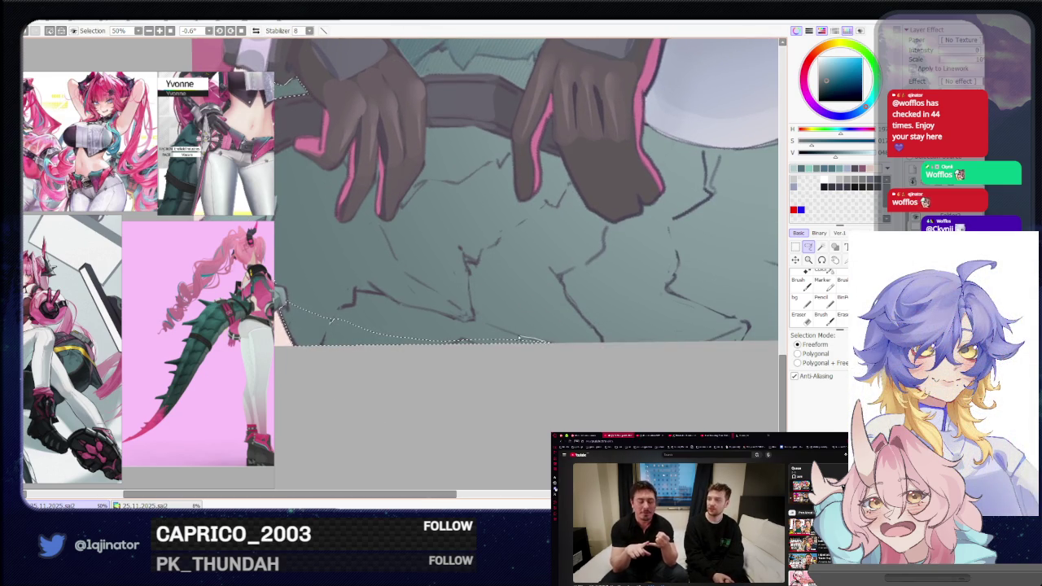
left_click_drag(487, 326, 451, 317)
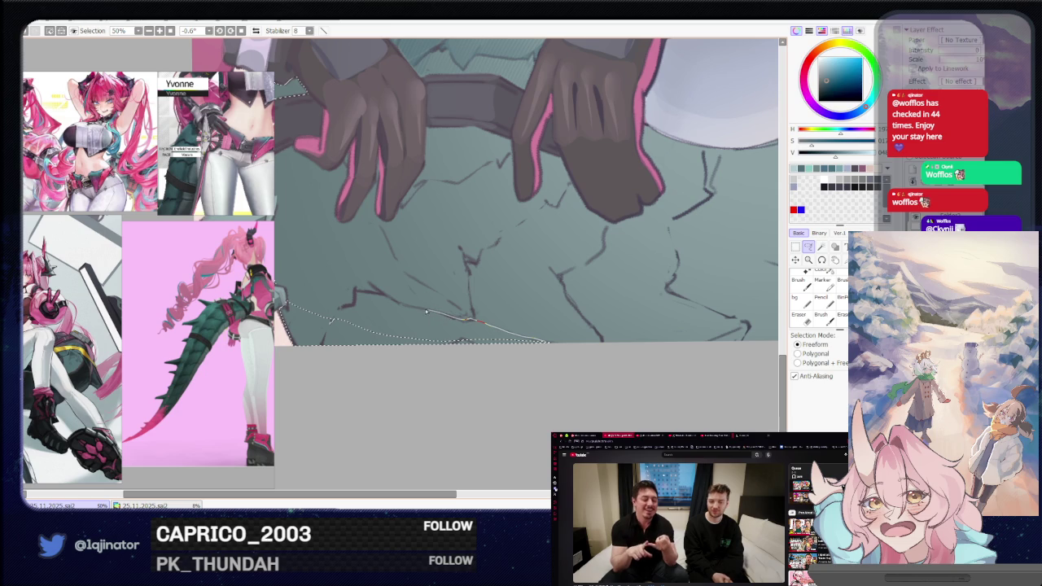
mouse_move(386, 299)
left_mouse_down()
mouse_move(355, 289)
mouse_move(321, 346)
mouse_move(391, 373)
mouse_move(533, 356)
left_mouse_up()
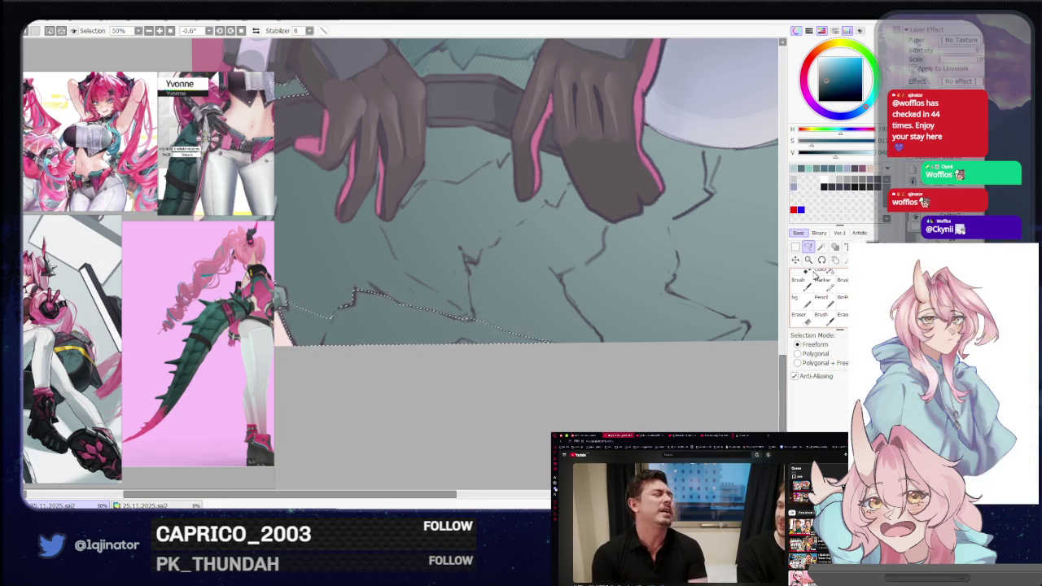
- Zoom in near the hands, carry the outline around the tail's lower left and close the selection
left_click_drag(543, 333, 516, 399)
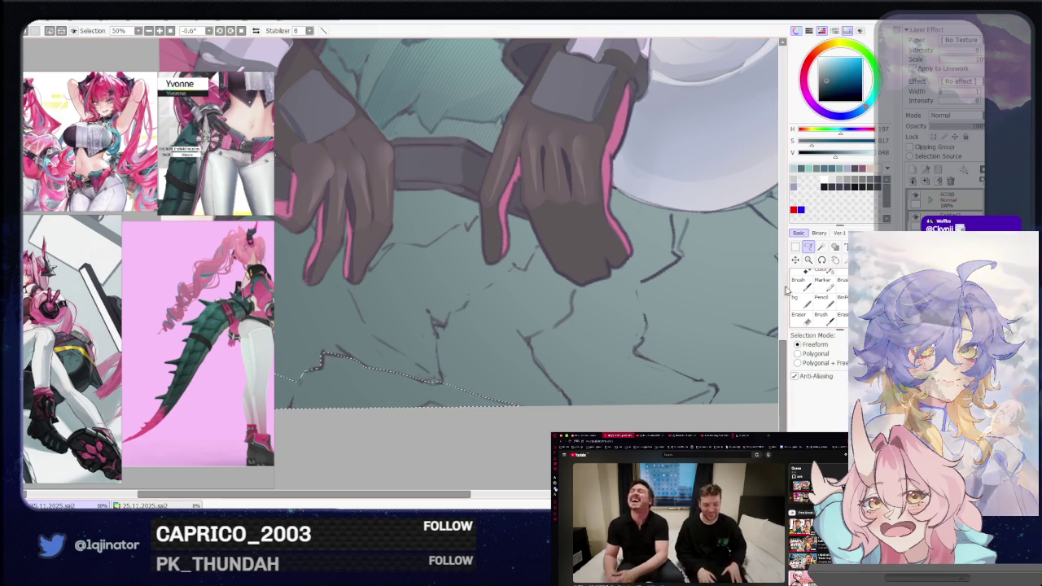
mouse_move(486, 325)
left_mouse_down()
mouse_move(497, 353)
mouse_move(473, 387)
left_mouse_up()
scroll(479, 339, "up", 2)
scroll(404, 321, "up", 1)
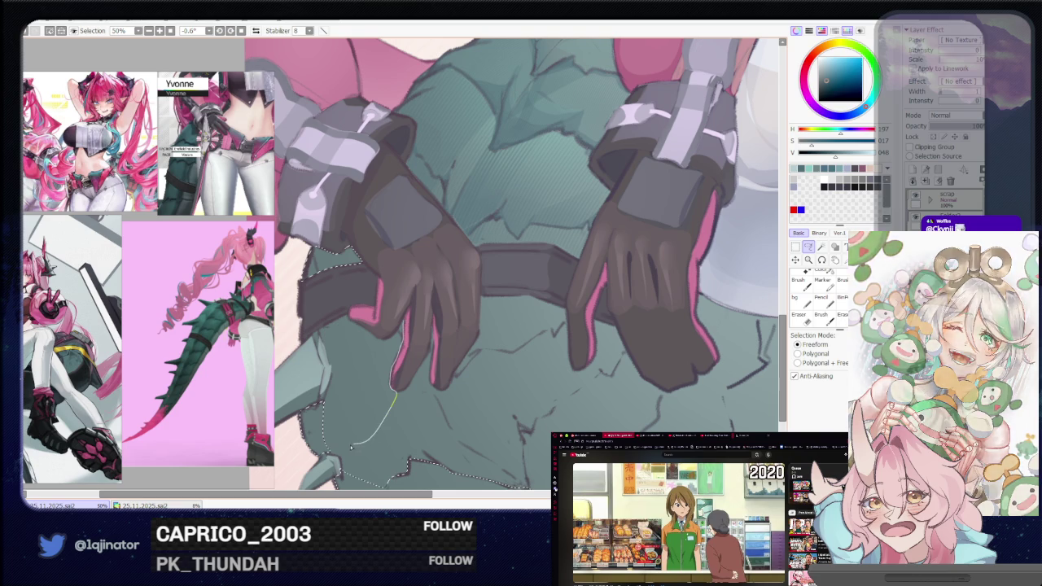
left_click_drag(391, 411, 320, 411)
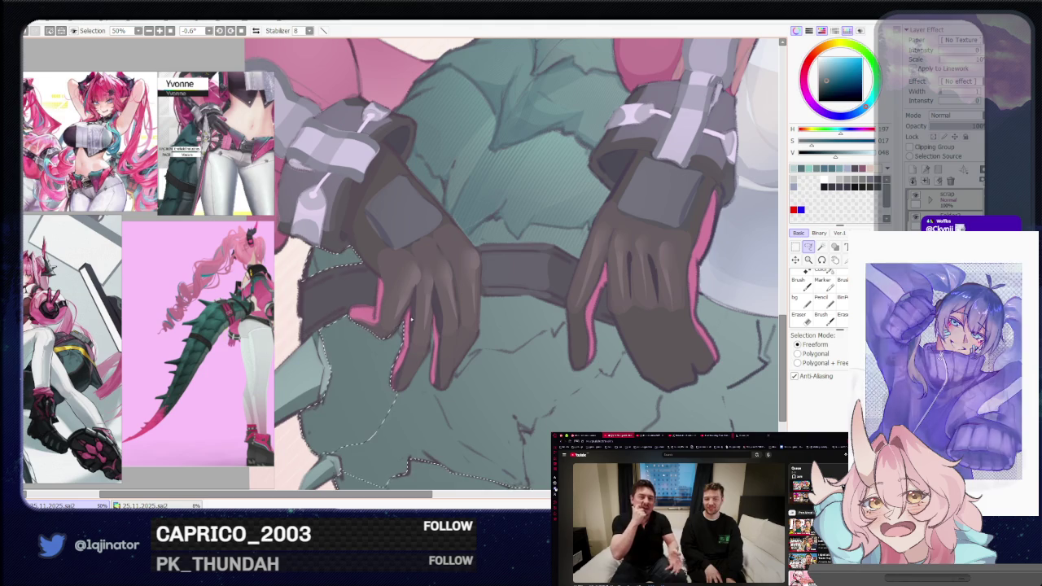
scroll(426, 348, "down", 2)
scroll(426, 348, "down", 1)
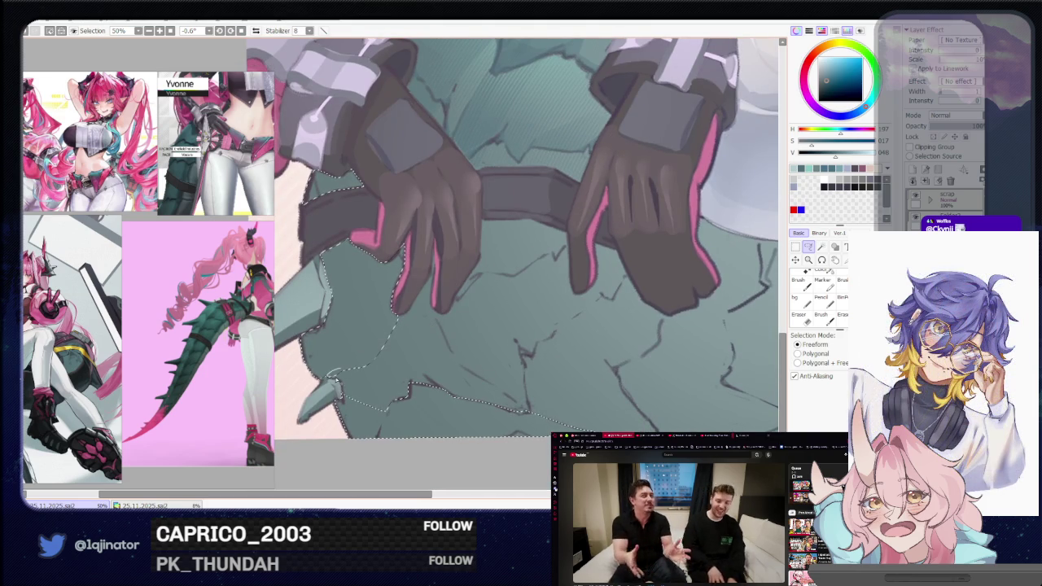
left_click_drag(349, 401, 518, 437)
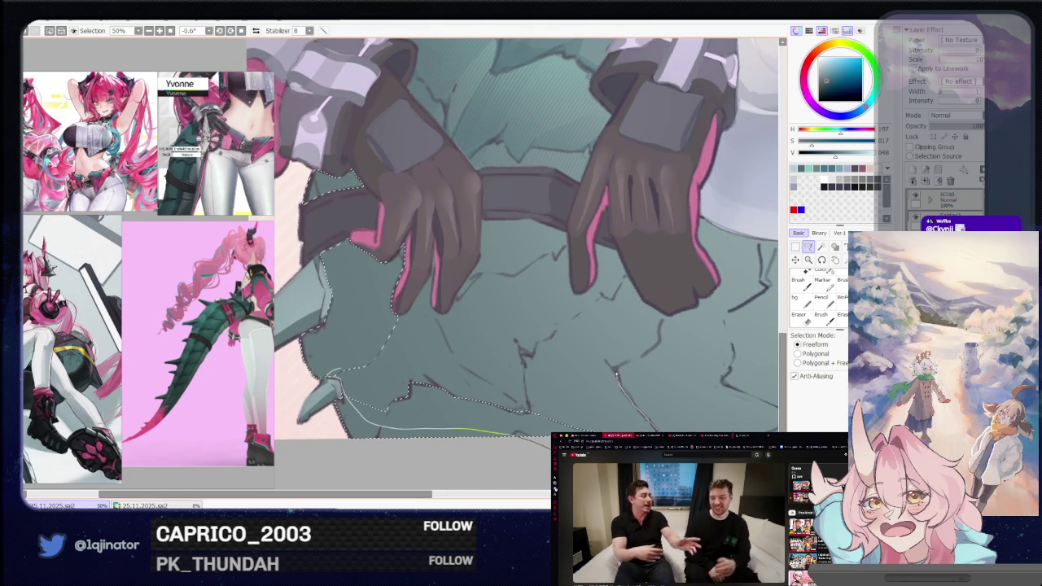
mouse_move(616, 363)
left_mouse_down()
mouse_move(656, 344)
mouse_move(623, 269)
mouse_move(582, 312)
left_mouse_up()
left_click_drag(458, 329, 457, 329)
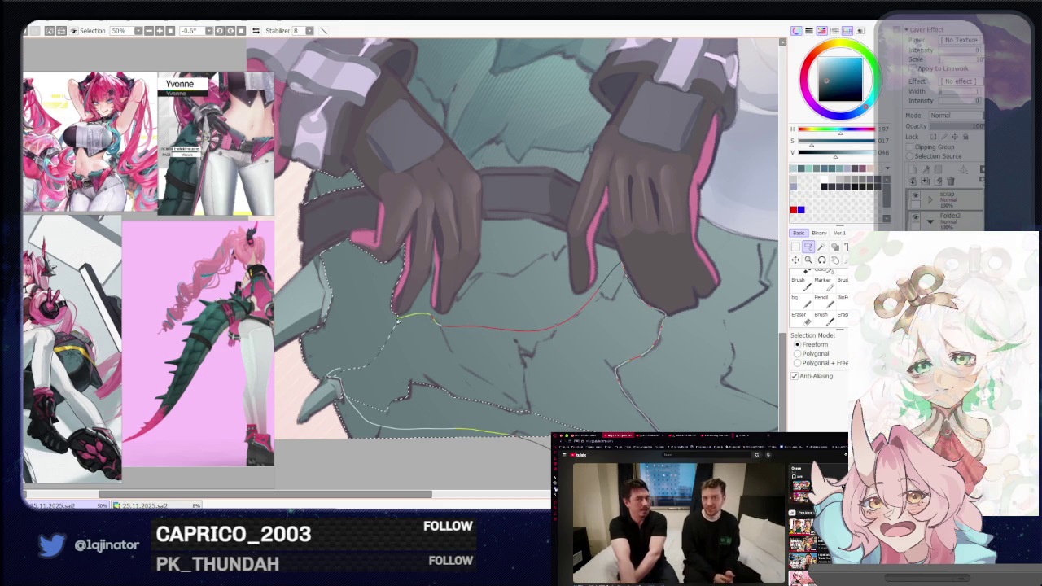
- Pan and zoom out to review the closed selection beneath the gloved fingers
left_click_drag(570, 316, 462, 340)
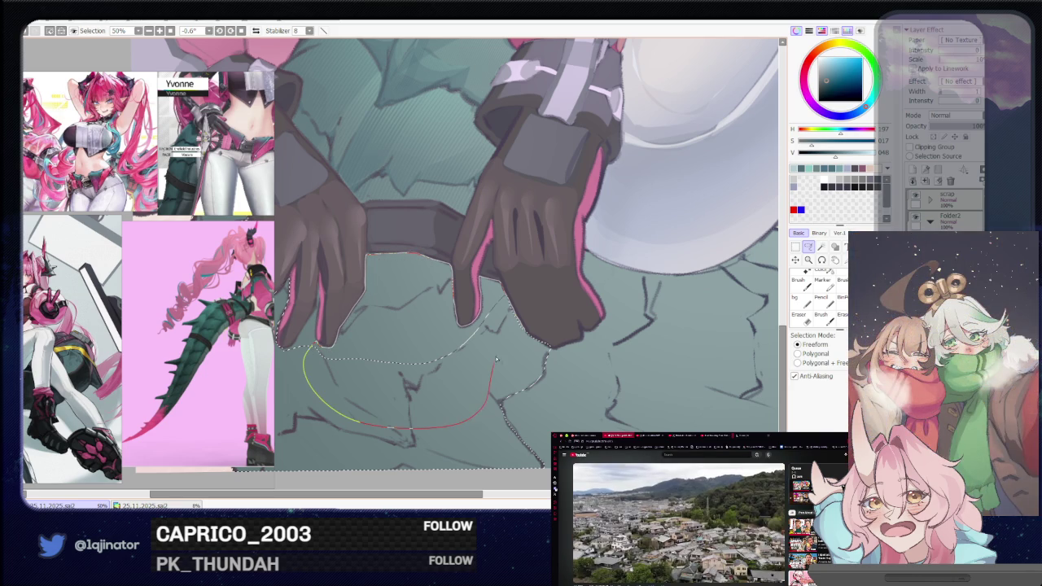
scroll(337, 353, "up", 1)
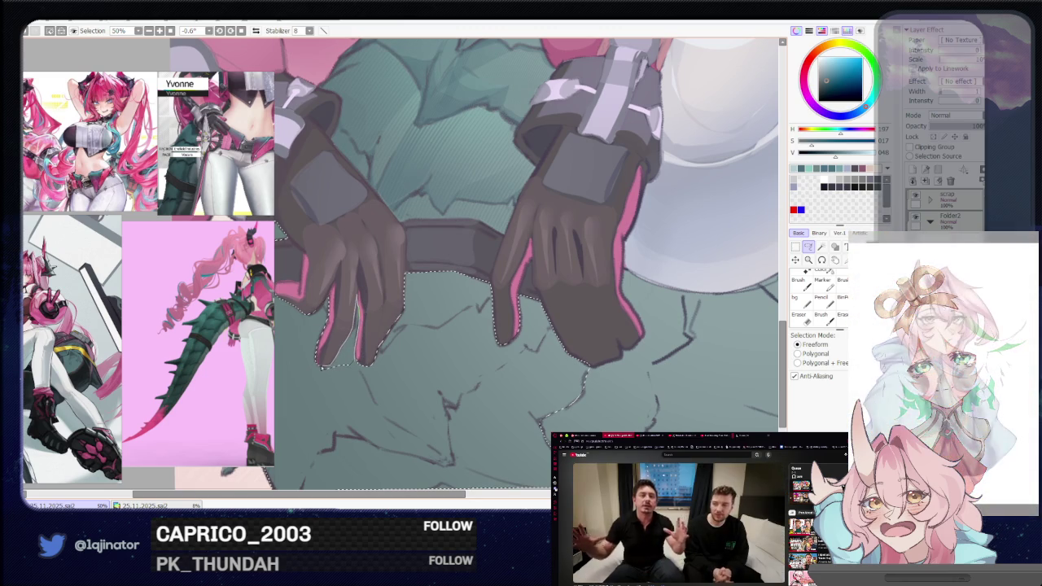
scroll(334, 371, "down", 2)
scroll(446, 289, "down", 2)
key("b")
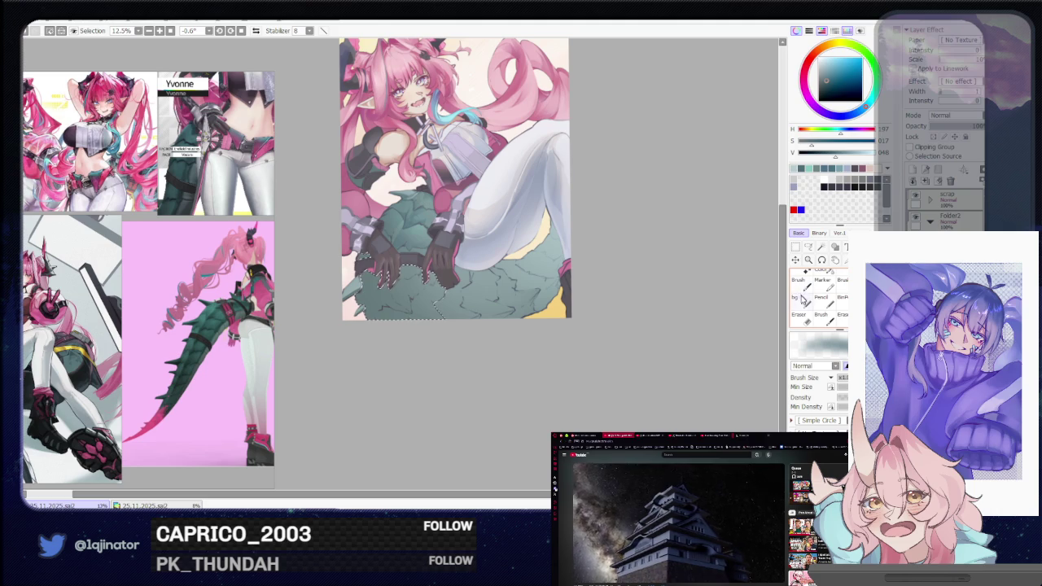
- Pick the bg brush with Block texture and paint shading inside the tail selection, rotating the canvas steeply
left_click(801, 301)
left_click_drag(505, 310, 417, 262)
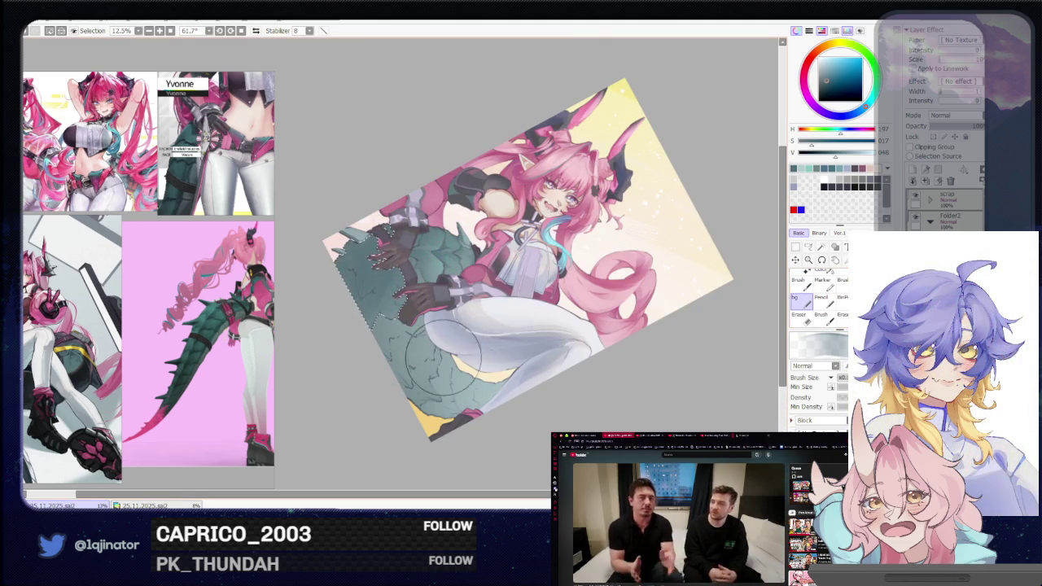
mouse_move(427, 346)
left_mouse_down()
mouse_move(480, 322)
mouse_move(507, 334)
left_mouse_up()
scroll(691, 235, "up", 2)
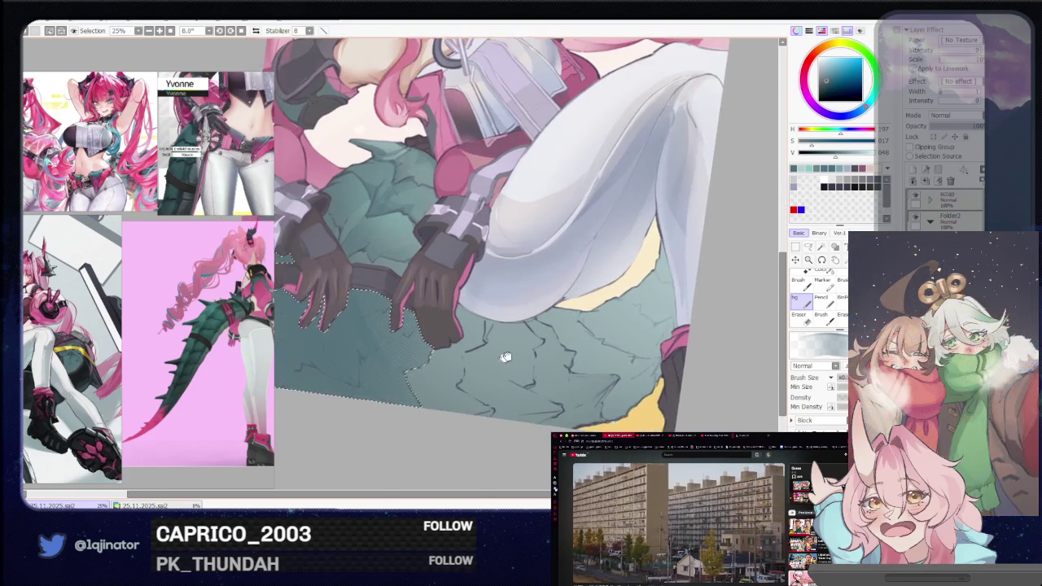
left_click_drag(552, 324, 456, 309)
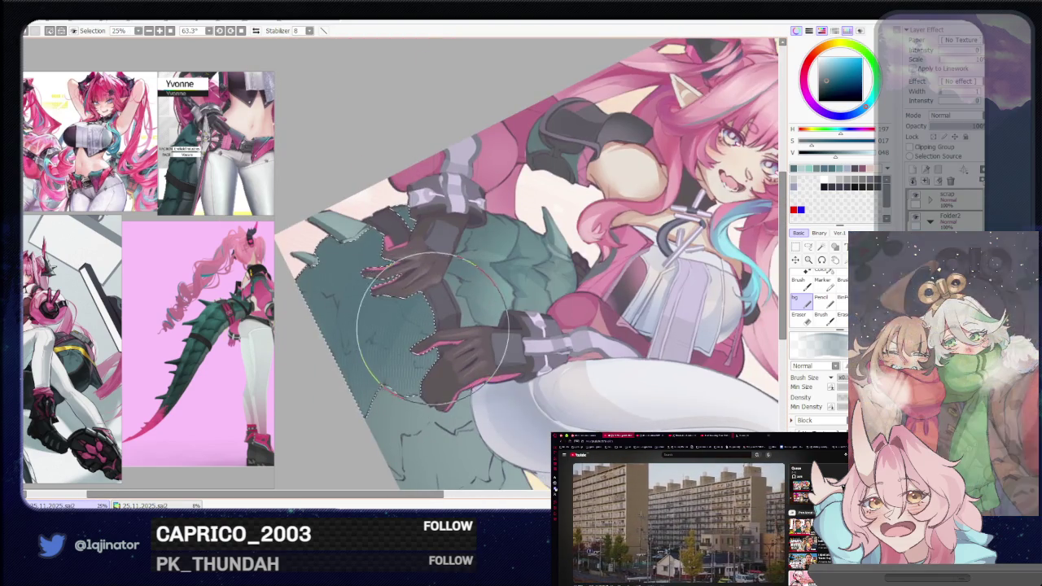
scroll(410, 300, "up", 1)
scroll(410, 300, "down", 2)
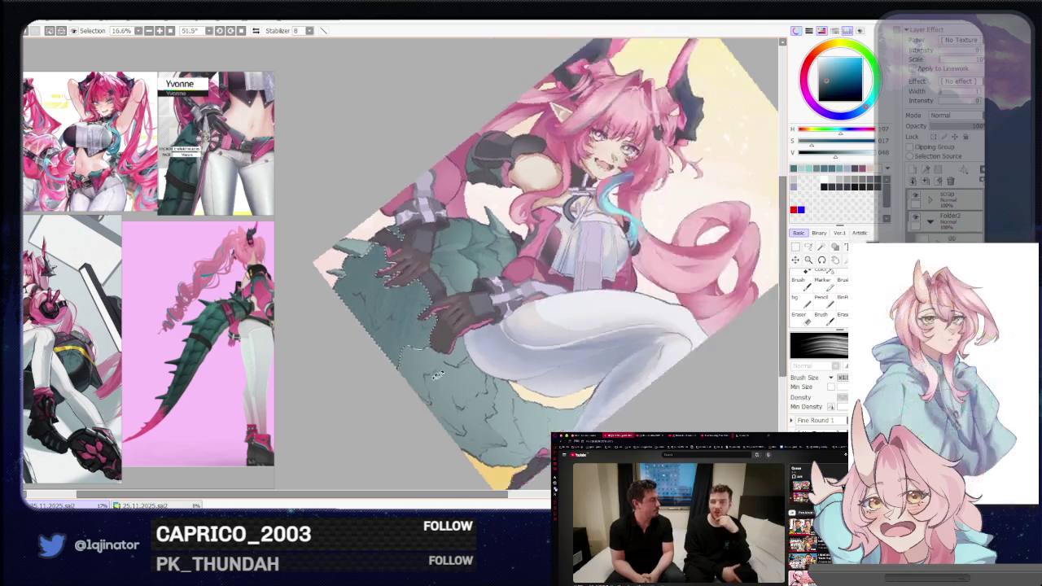
left_click_drag(431, 330, 485, 334)
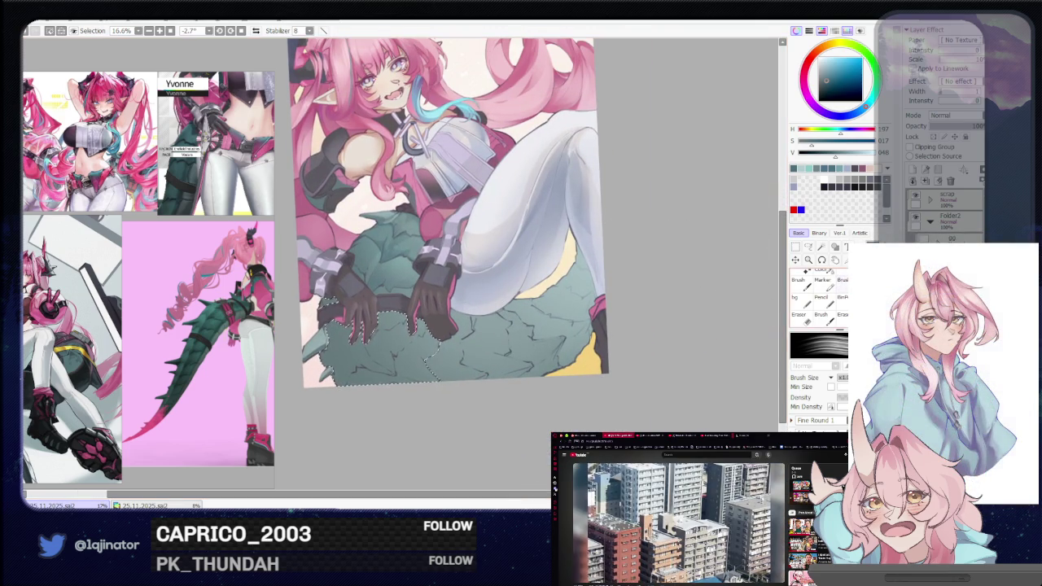
left_click(802, 304)
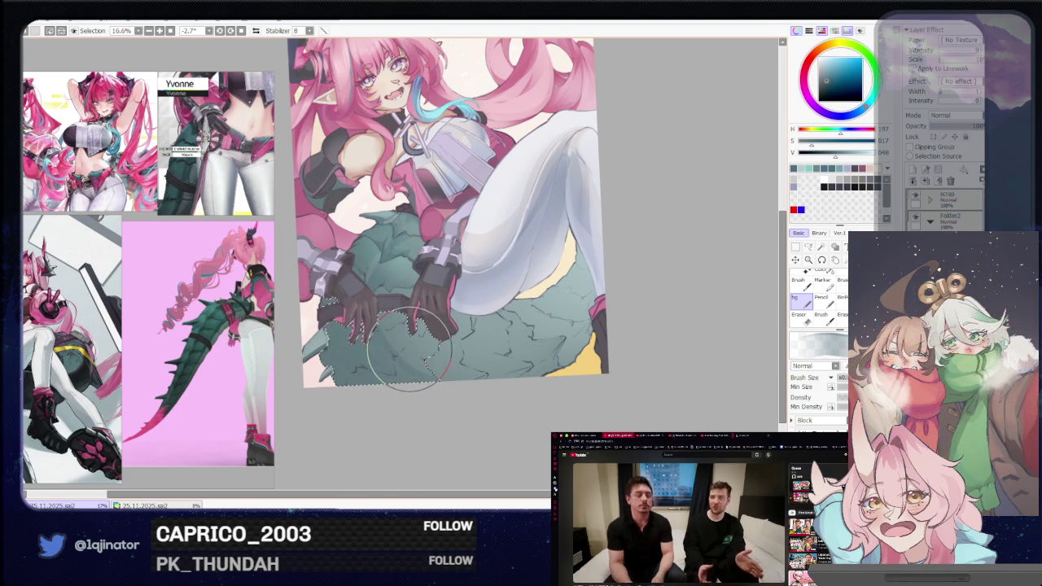
left_click_drag(522, 367, 498, 350)
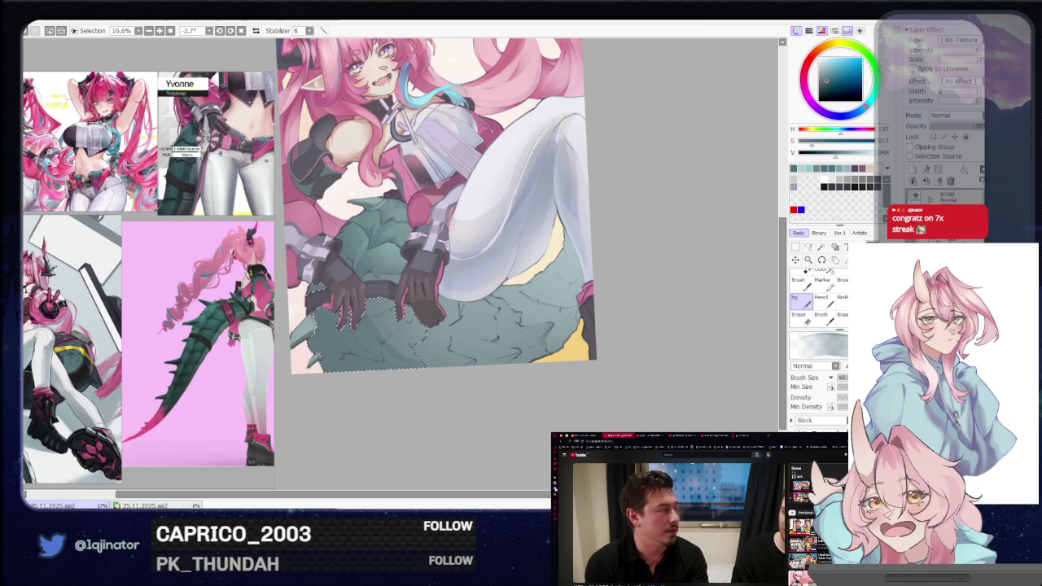
left_click(808, 248)
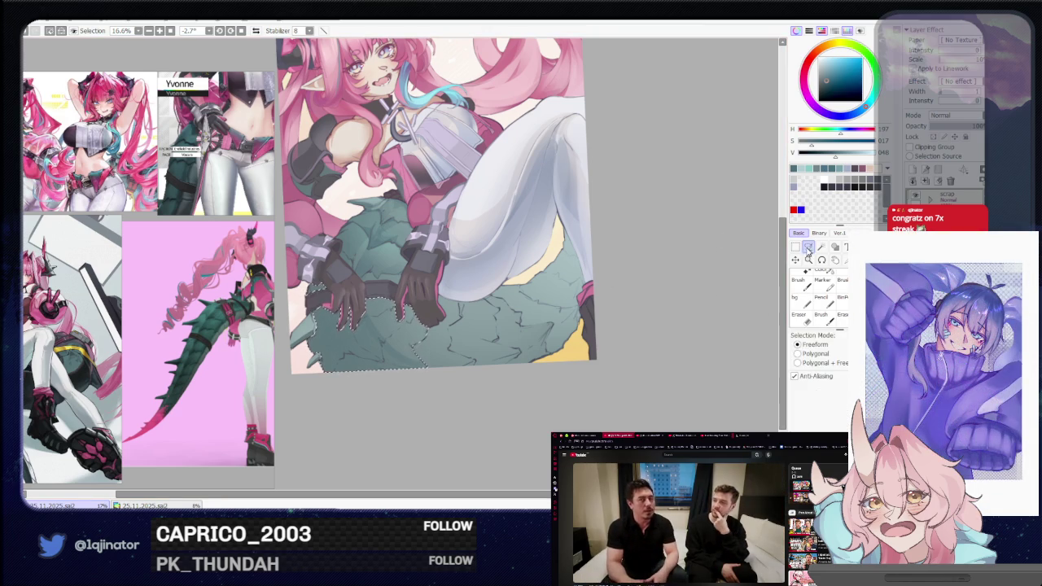
- Rotate, zoom and center the view on the tail's left edge with the Freeform Lasso active
left_click_drag(506, 331, 482, 371)
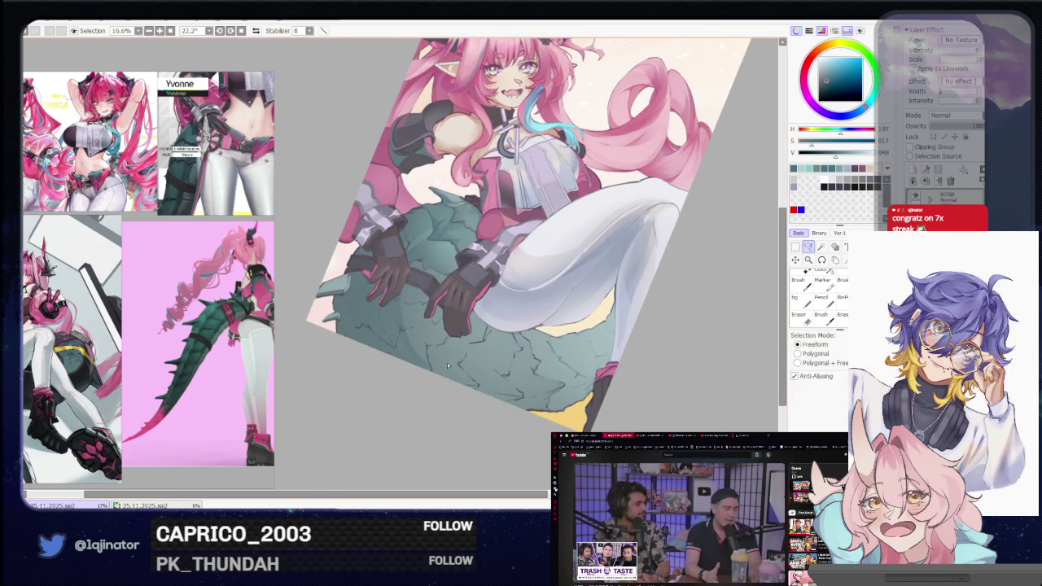
scroll(447, 367, "up", 2)
key("b")
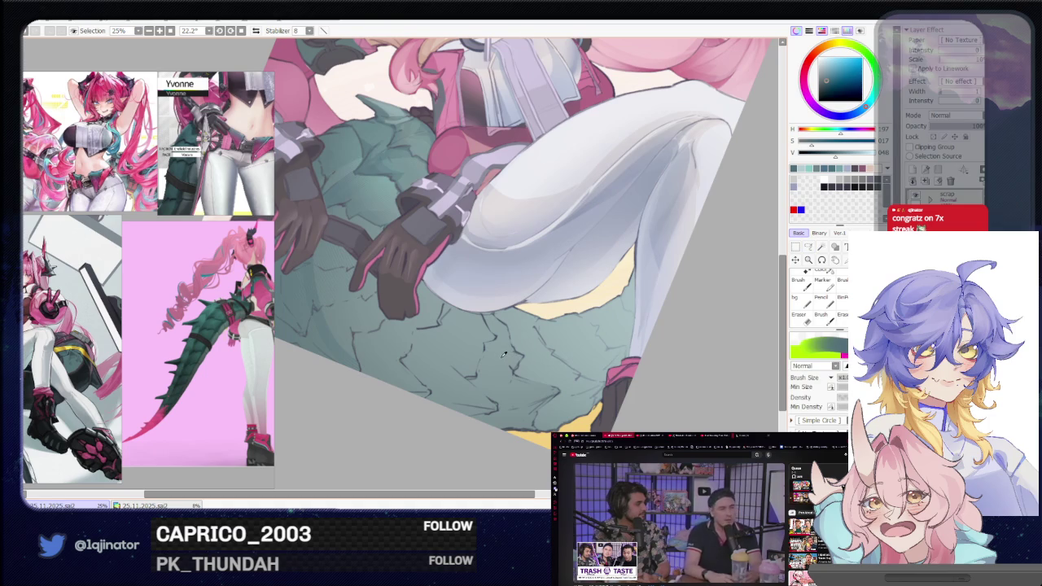
mouse_move(502, 354)
left_mouse_down()
mouse_move(470, 380)
mouse_move(499, 379)
left_mouse_up()
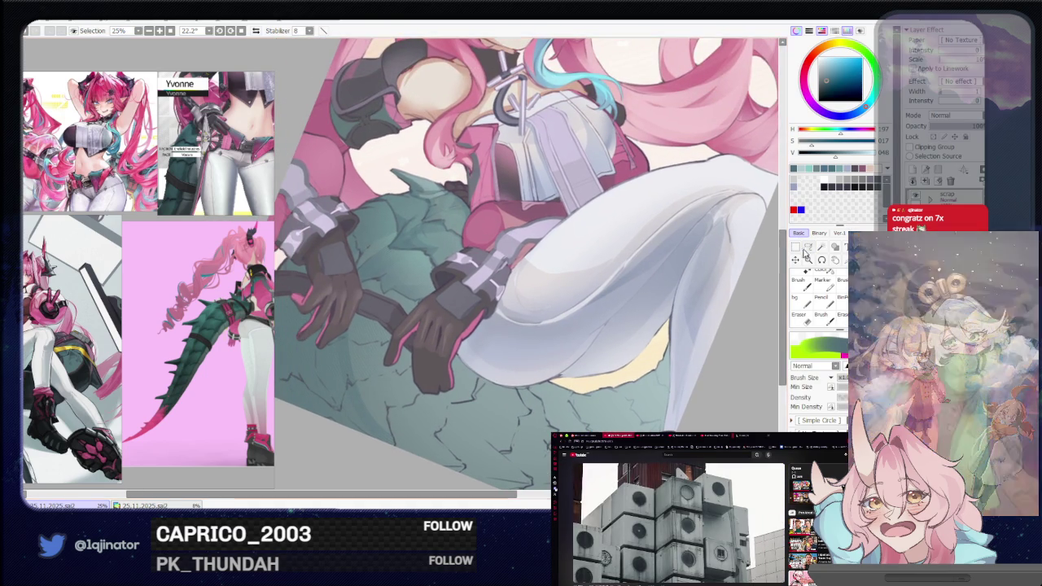
key("l")
scroll(488, 346, "up", 1)
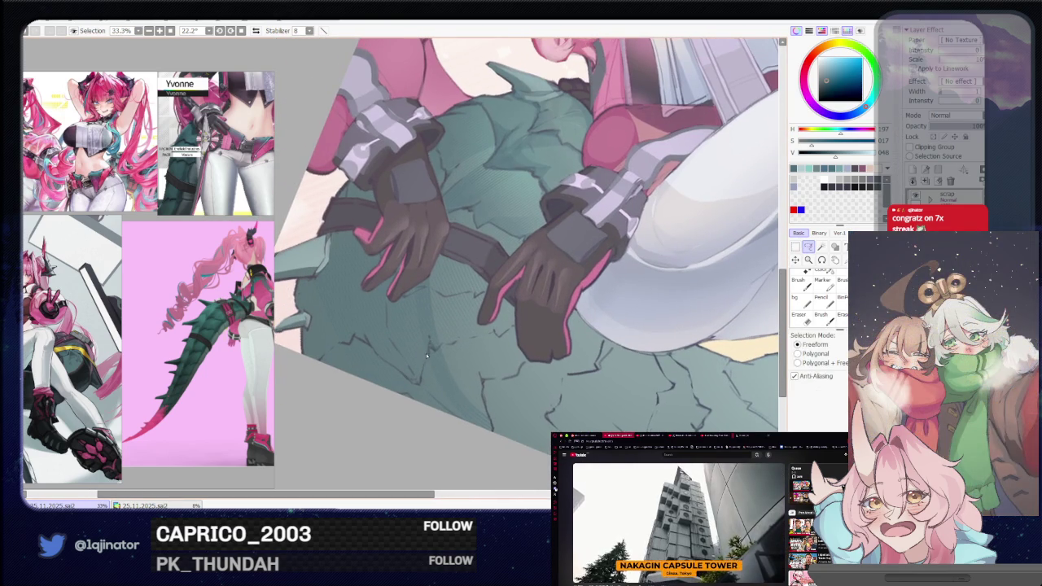
mouse_move(437, 328)
left_mouse_down()
mouse_move(515, 298)
mouse_move(374, 303)
mouse_move(342, 373)
left_mouse_up()
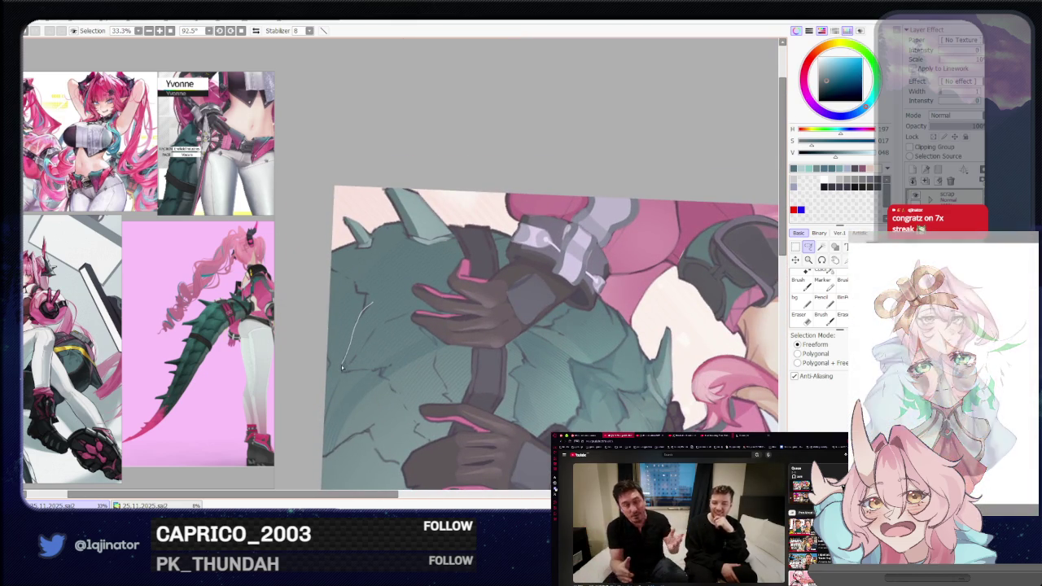
- Outline a zigzag region down the tail's left side from the spikes toward the lower glove
left_click_drag(369, 336, 367, 339)
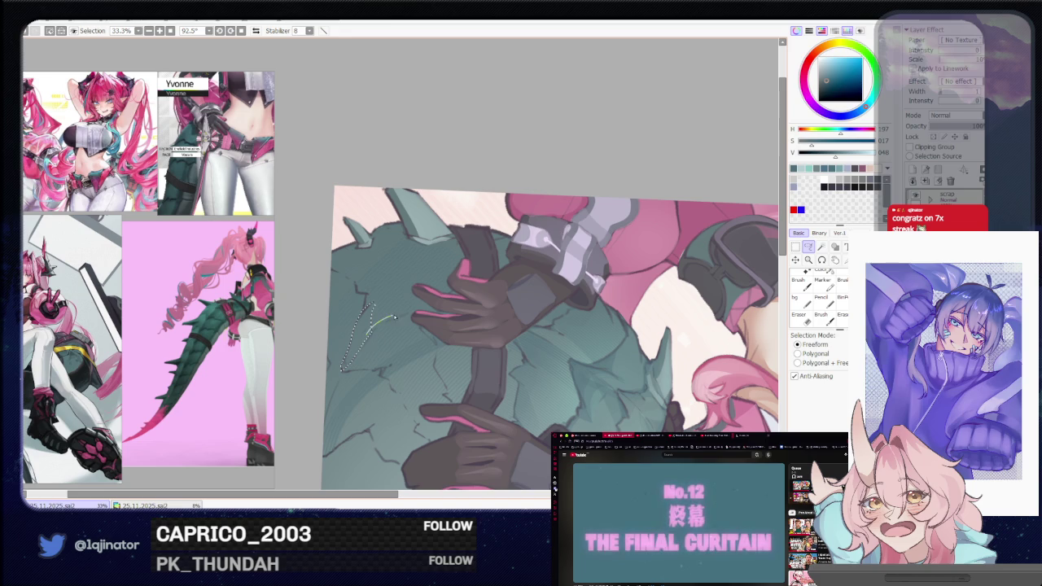
left_click_drag(374, 334, 346, 371)
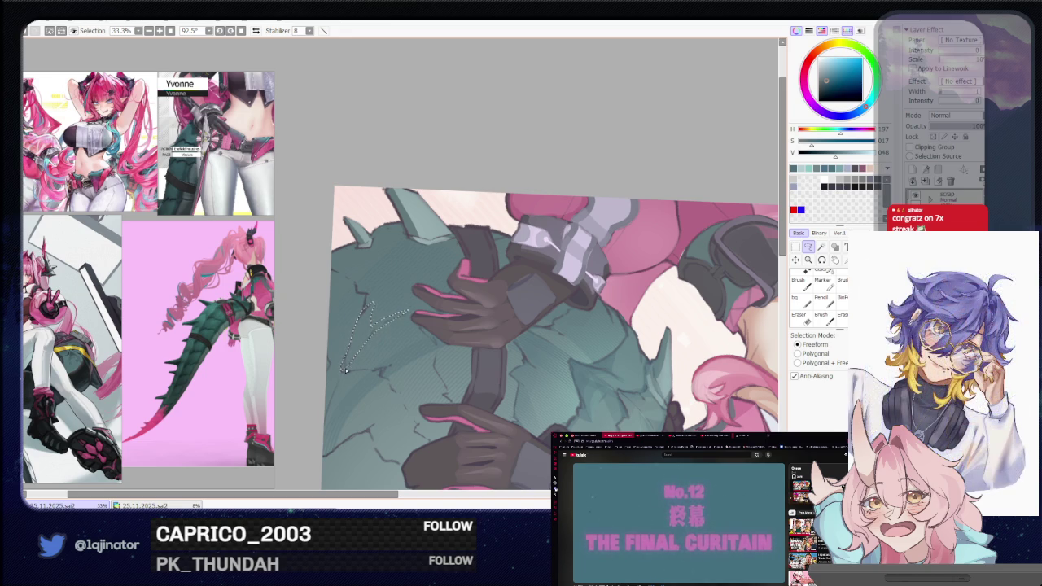
mouse_move(345, 371)
left_mouse_down()
mouse_move(406, 356)
mouse_move(352, 371)
left_mouse_up()
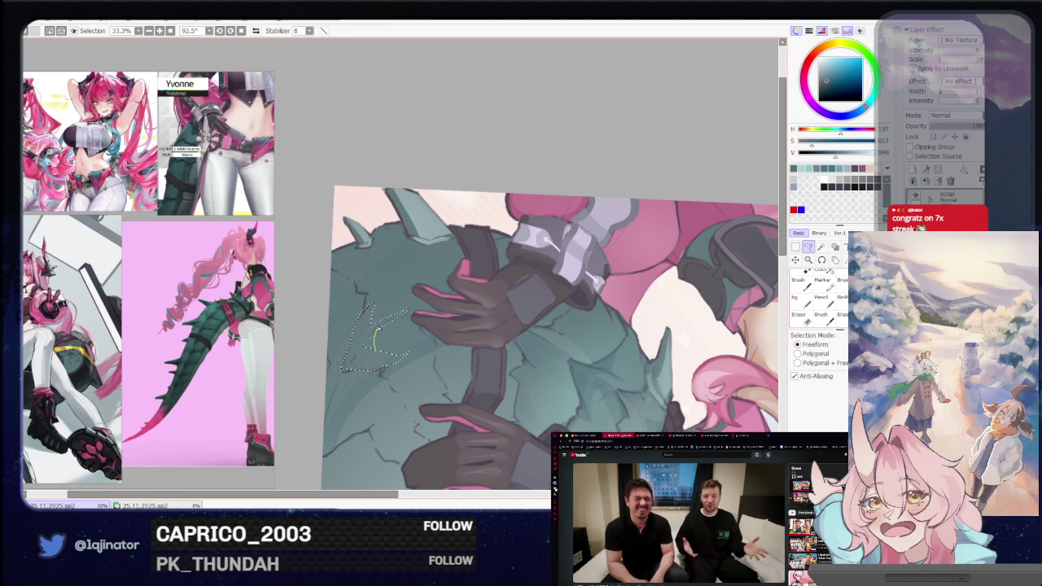
left_click_drag(396, 346, 358, 337)
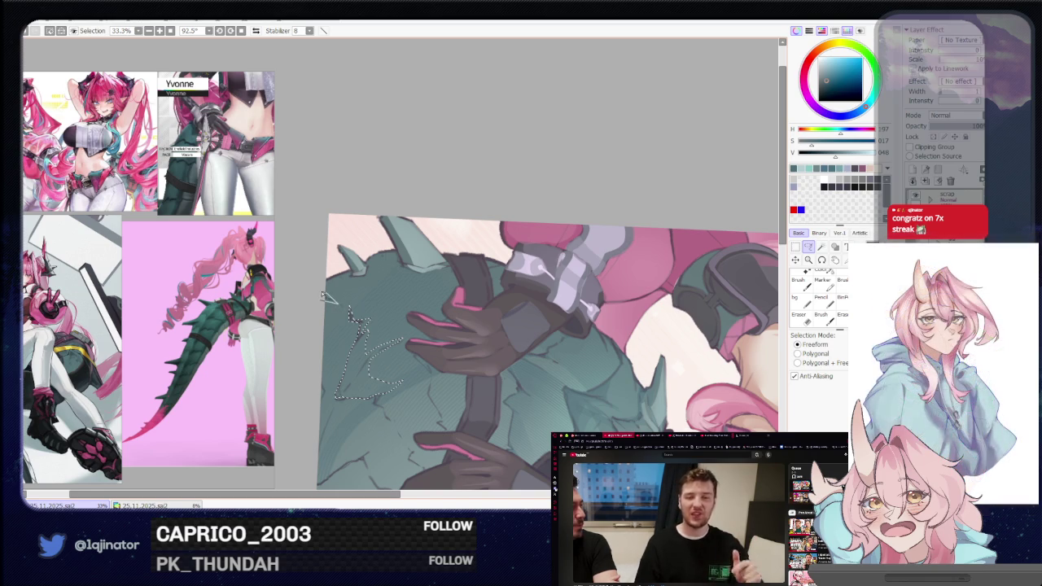
scroll(382, 345, "down", 2)
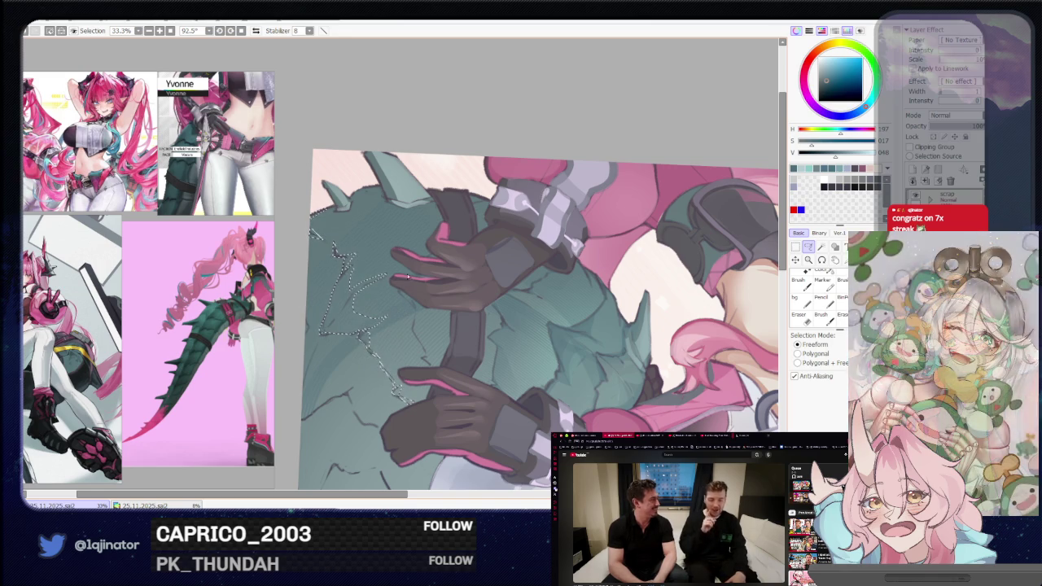
- Deselect with Ctrl+D, set the view upright and flip the canvas horizontally
key("b")
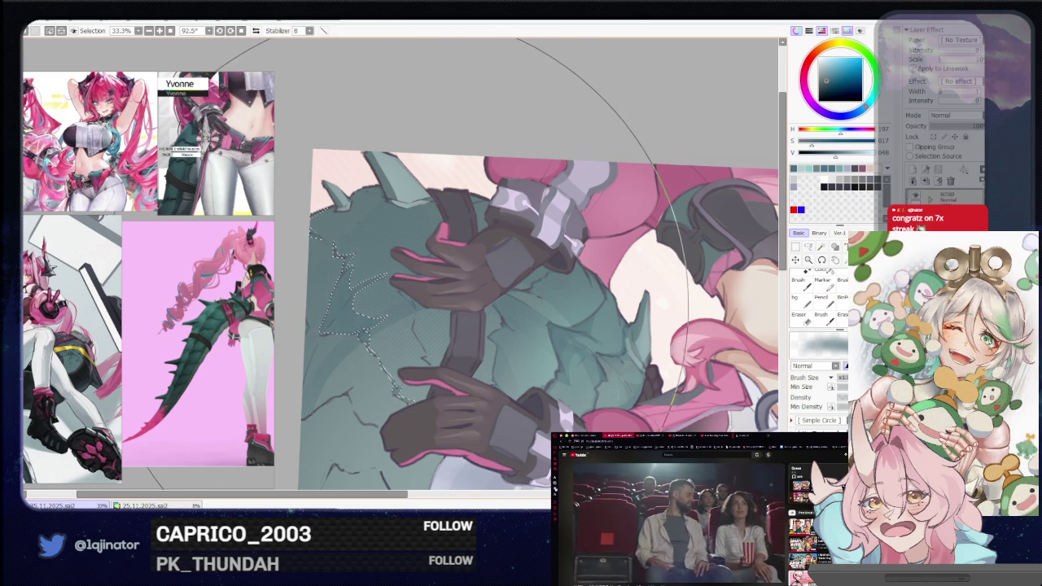
mouse_move(391, 326)
left_mouse_down()
mouse_move(456, 310)
mouse_move(473, 394)
left_mouse_up()
key("ctrl+d")
key("l")
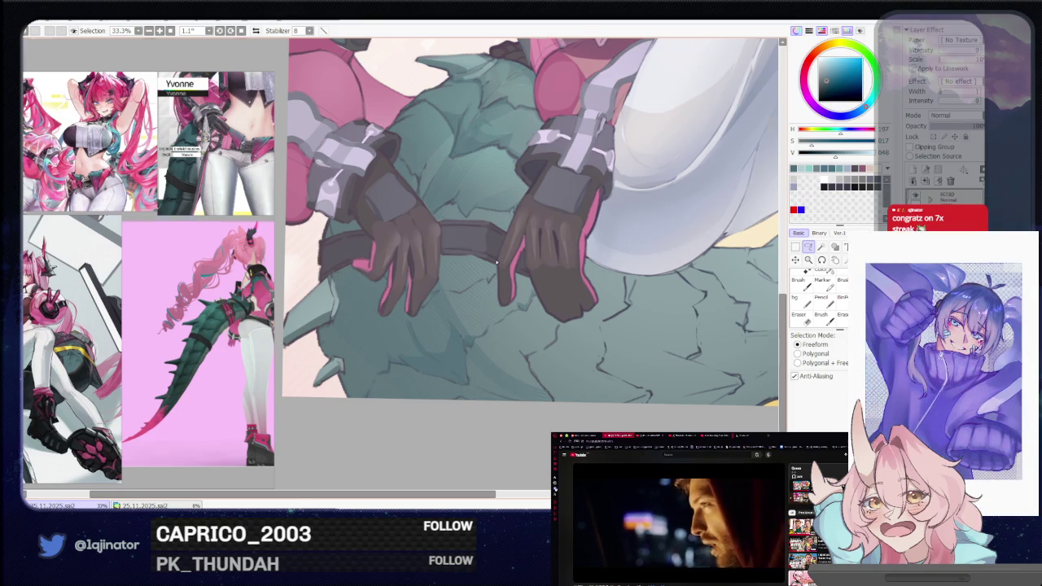
key("h")
- Lasso a new area at the tail's lower edge near the claw tip, then zoom in
mouse_move(464, 333)
left_mouse_down()
mouse_move(482, 358)
mouse_move(487, 328)
left_mouse_up()
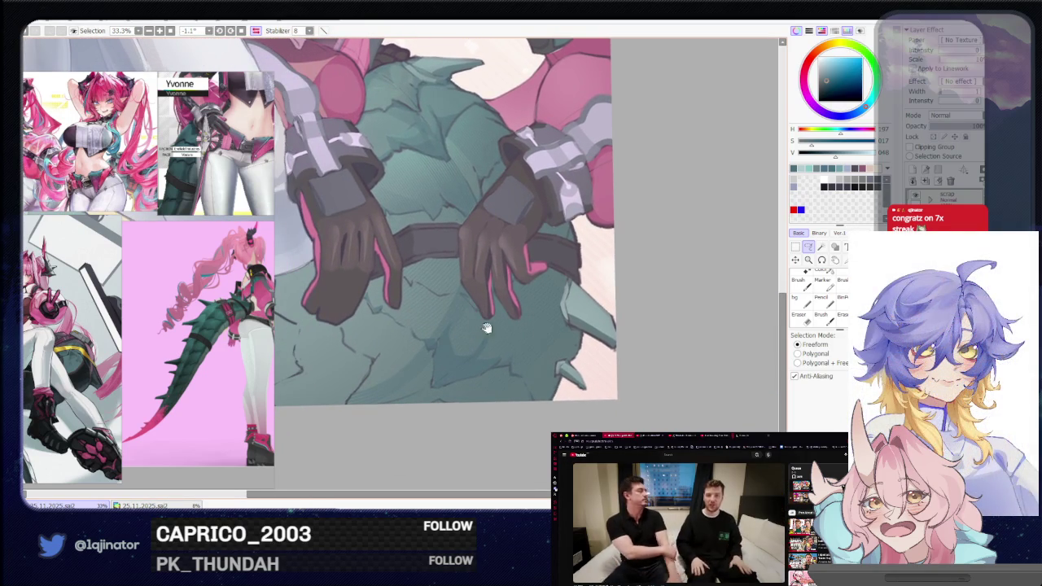
left_click_drag(487, 328, 388, 301)
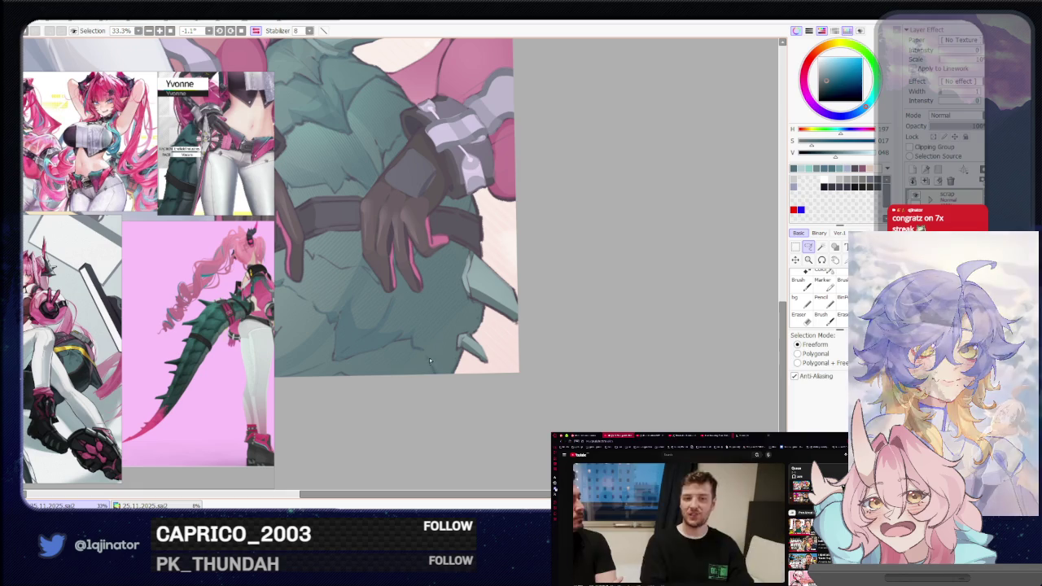
mouse_move(429, 360)
left_mouse_down()
mouse_move(457, 368)
mouse_move(461, 358)
left_mouse_up()
scroll(428, 372, "up", 1)
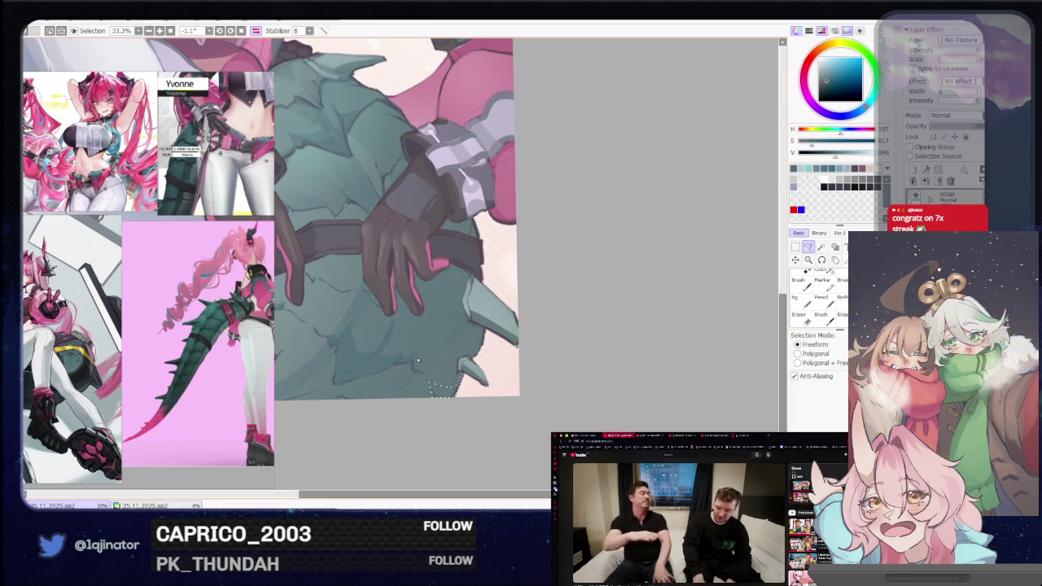
scroll(391, 361, "up", 1)
scroll(384, 361, "up", 1)
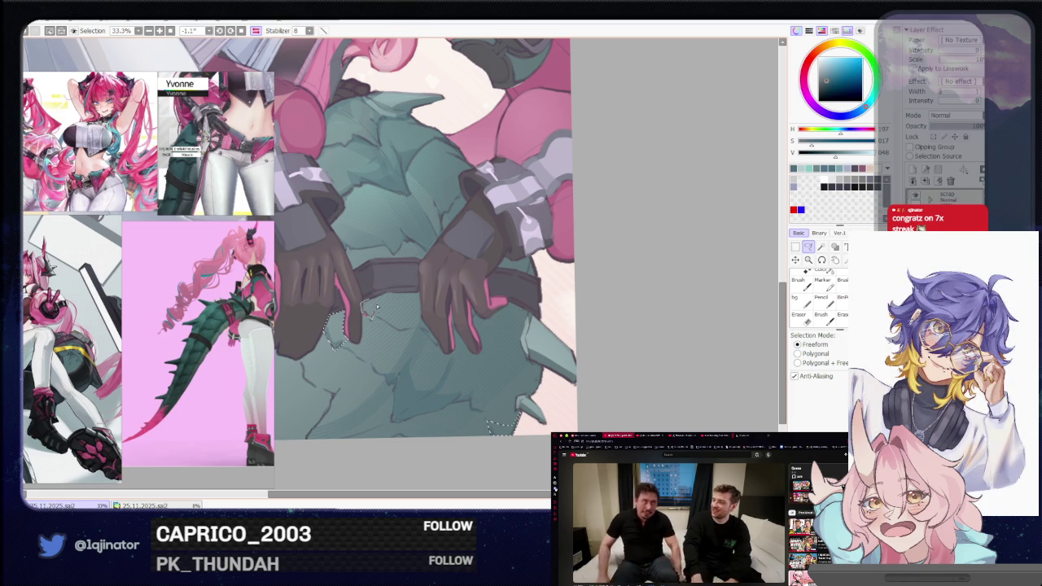
scroll(371, 312, "up", 1)
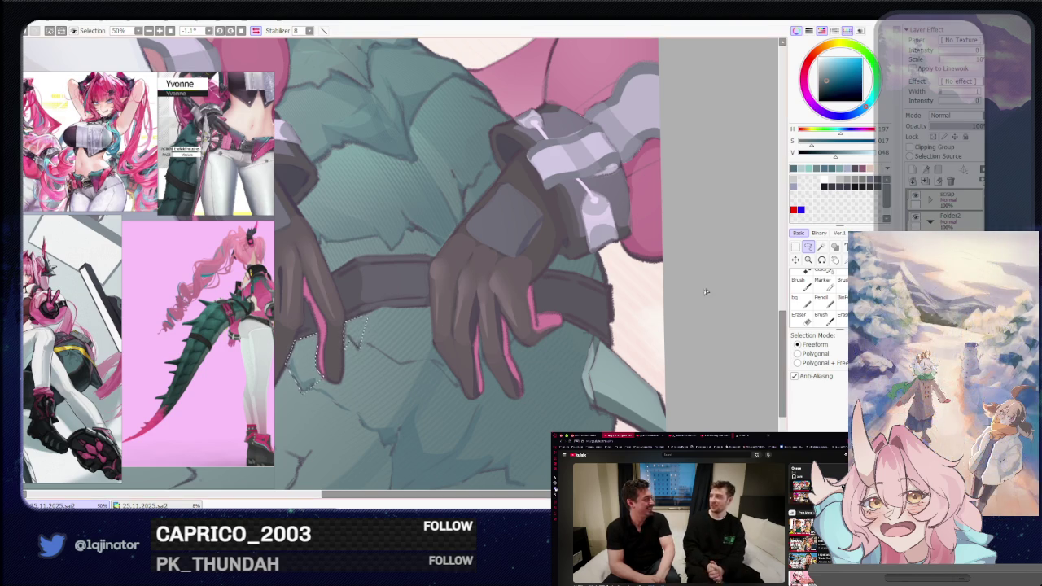
- Rotate the view and extend the lasso along the tail edge beneath the gloved hands
left_click_drag(747, 255, 823, 203)
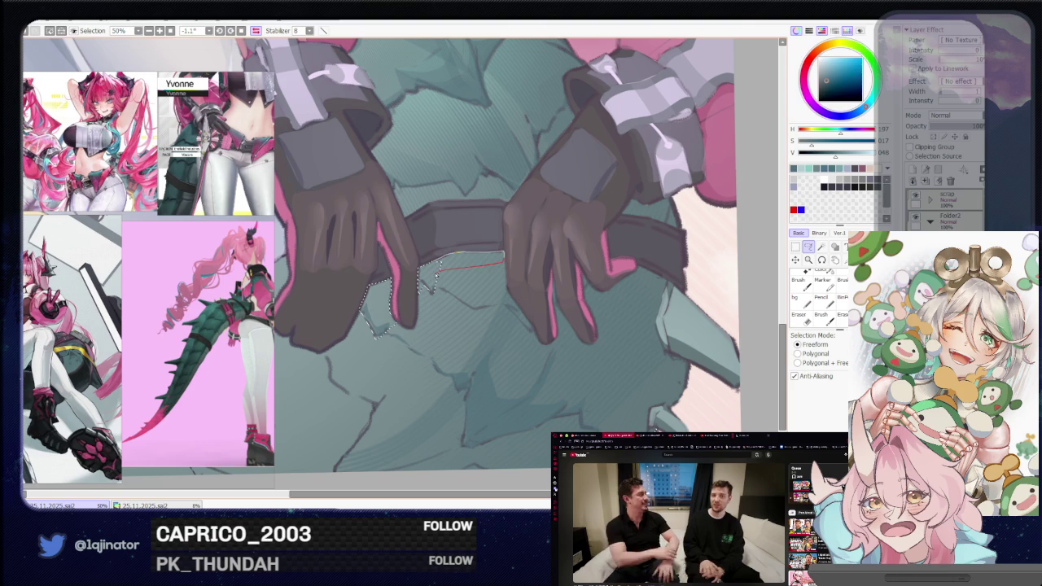
mouse_move(602, 243)
left_mouse_down()
mouse_move(479, 314)
mouse_move(395, 317)
left_mouse_up()
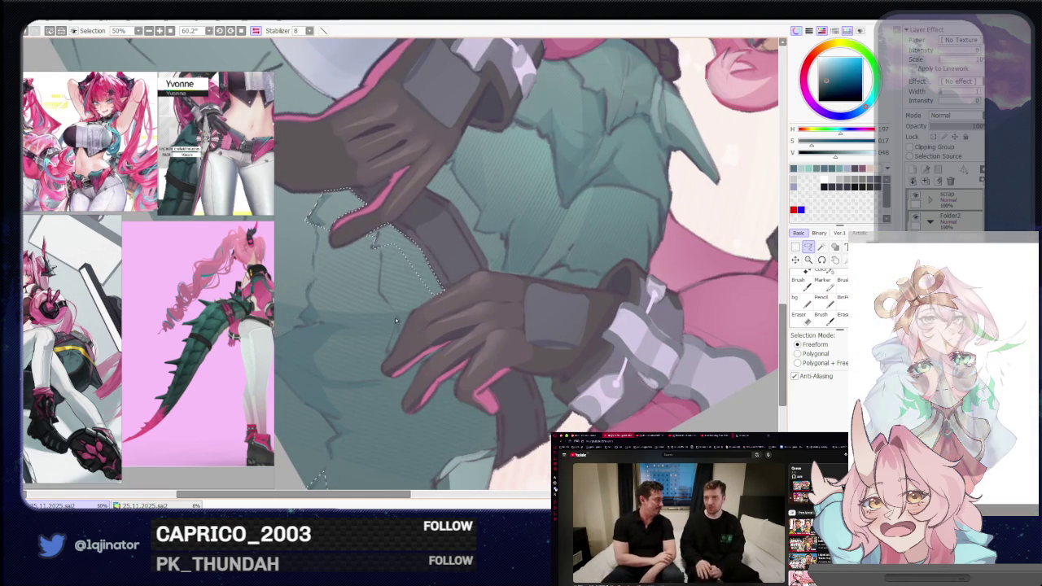
mouse_move(392, 313)
left_mouse_down()
mouse_move(397, 321)
mouse_move(377, 287)
left_mouse_up()
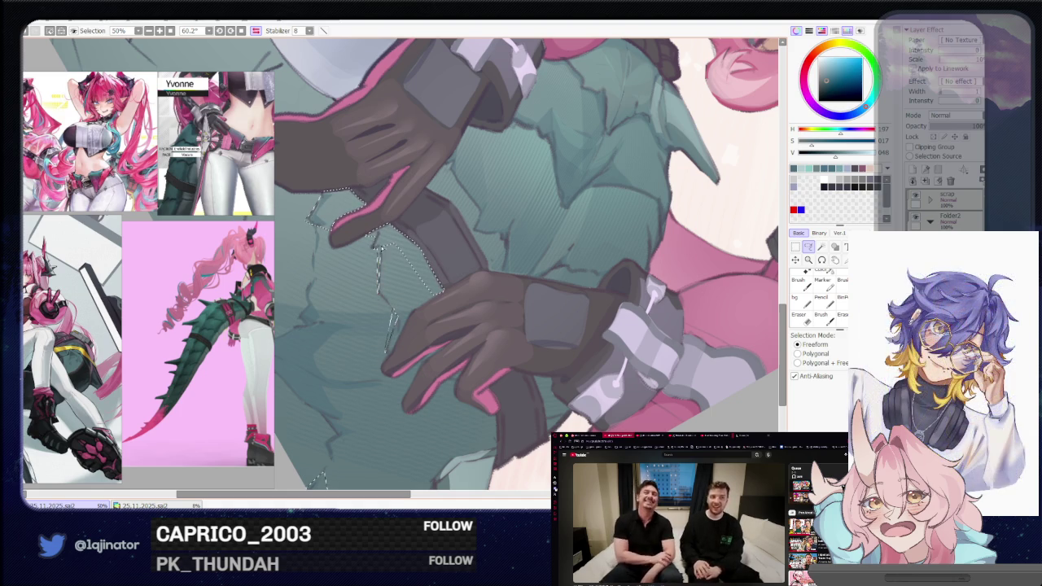
mouse_move(366, 332)
left_mouse_down()
mouse_move(428, 283)
mouse_move(440, 303)
left_mouse_up()
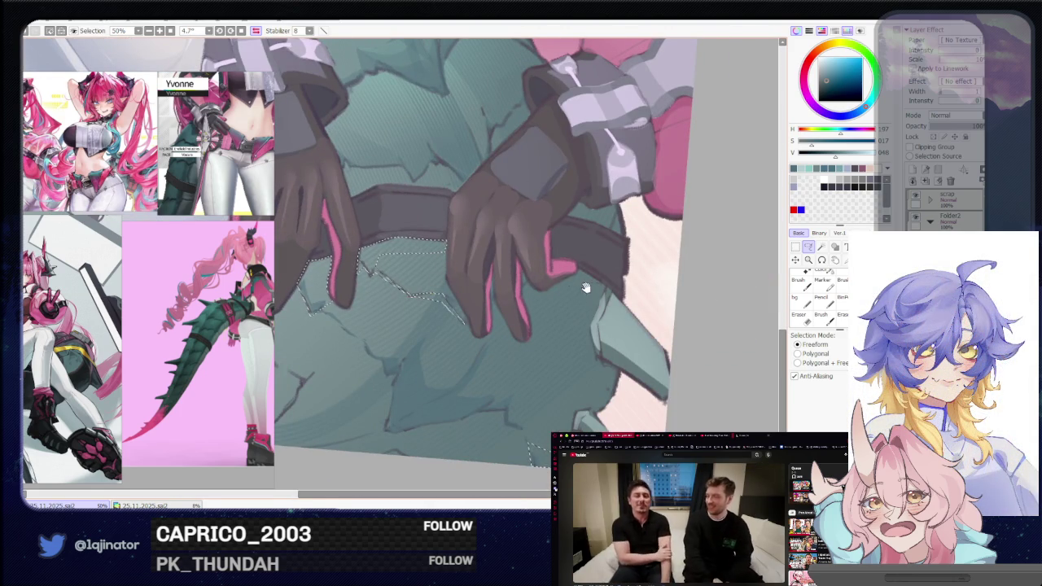
left_click_drag(585, 288, 513, 300)
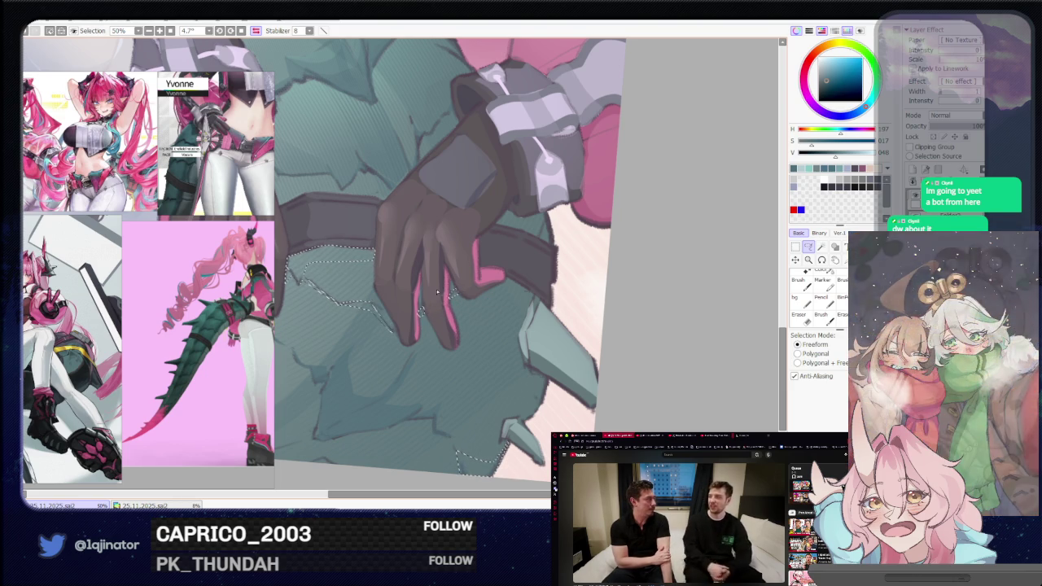
- Zoom out and switch to a slightly larger brush
scroll(421, 319, "down", 4)
key("b")
left_click_drag(348, 438, 340, 450)
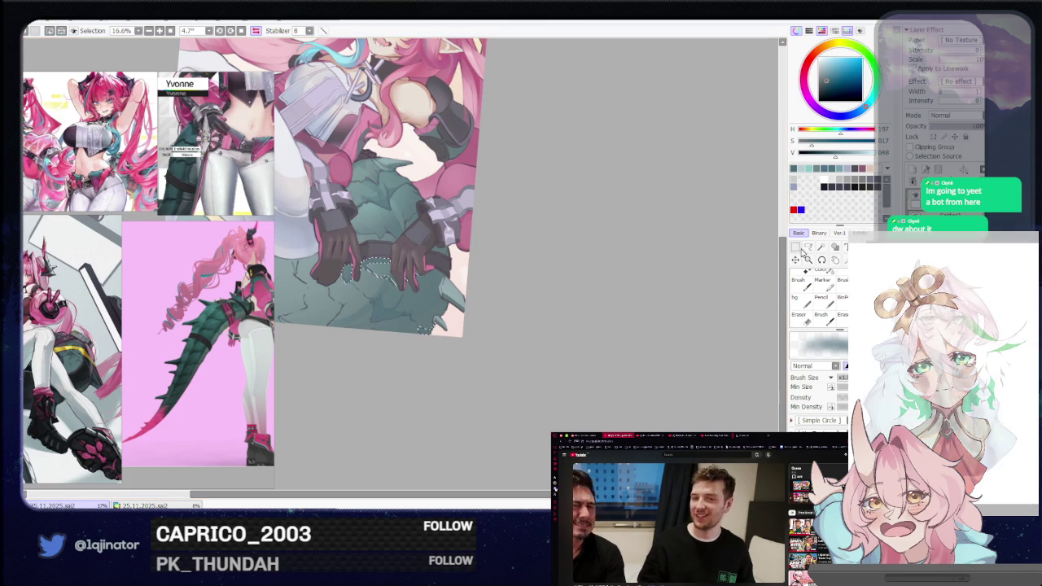
- Switch back to the freeform Selection tool and pan so the whole girl on the tail shows
left_click(809, 248)
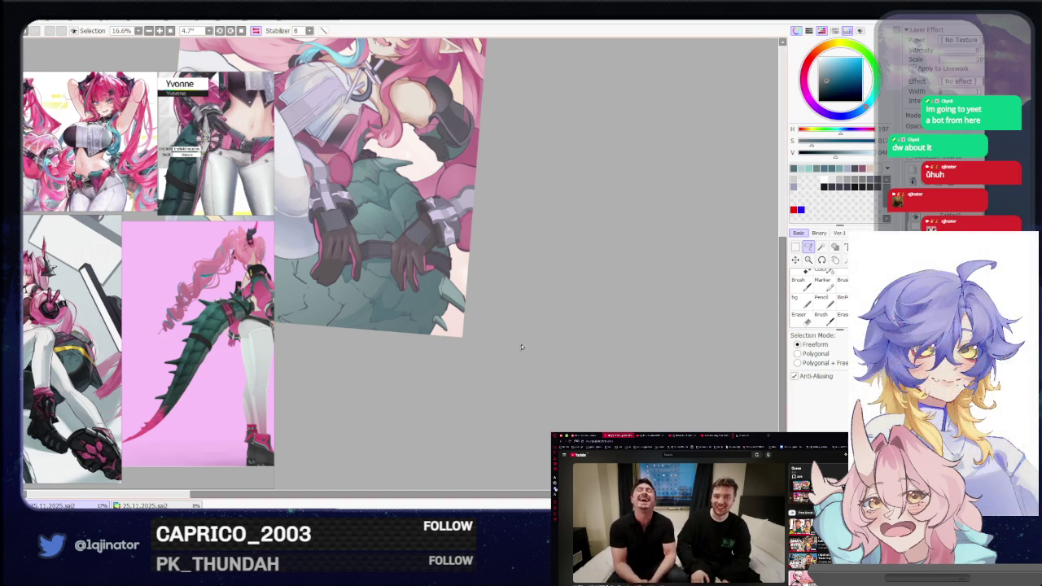
left_click_drag(682, 289, 511, 361)
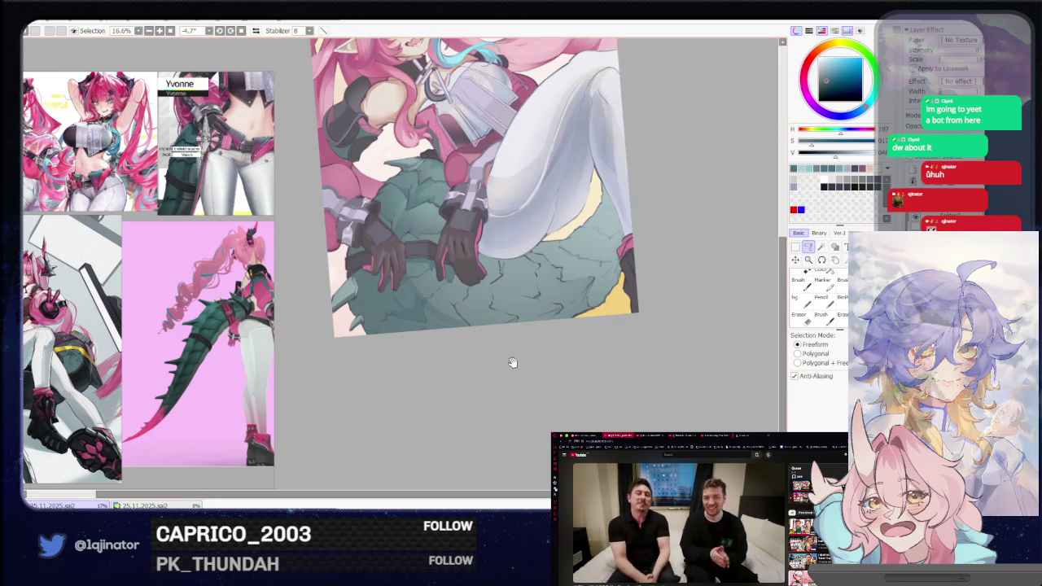
mouse_move(563, 326)
left_mouse_down()
mouse_move(534, 377)
mouse_move(549, 360)
left_mouse_up()
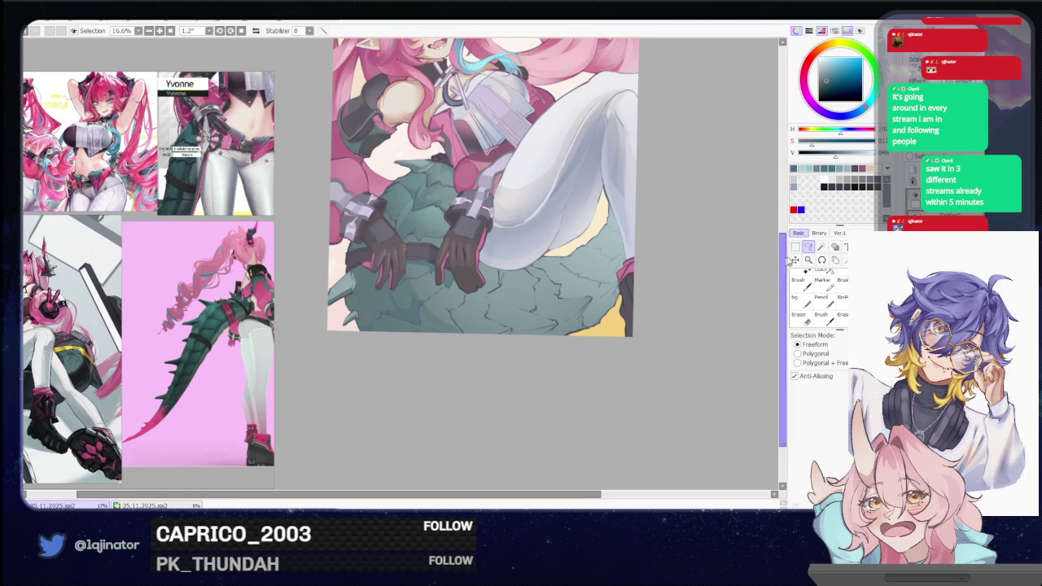
scroll(534, 343, "up", 1)
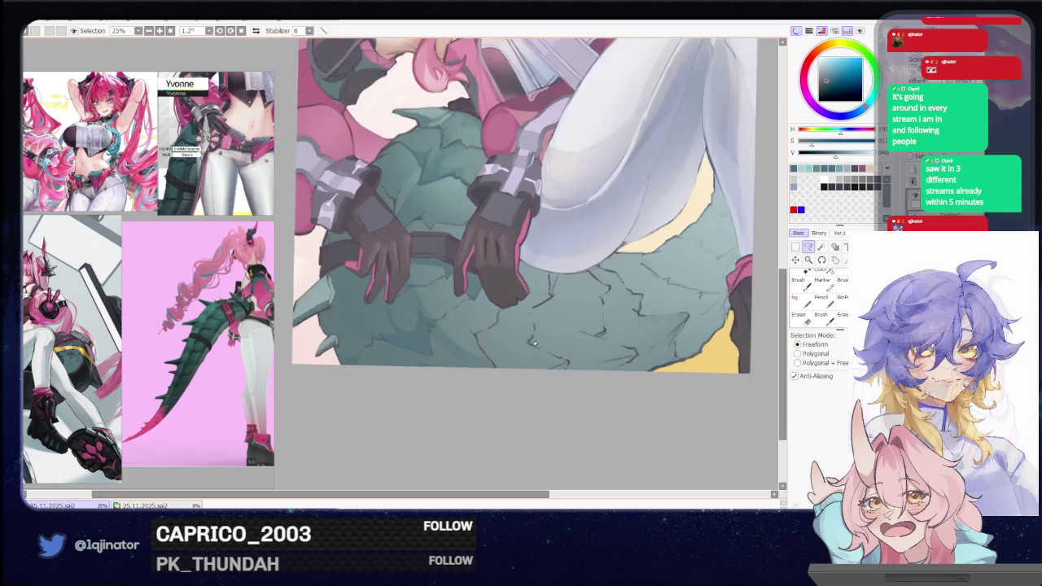
- Lasso a jagged strip along the tail's cracked left edge below the gloved hands, then switch to the brush
scroll(521, 326, "up", 1)
mouse_move(505, 302)
left_mouse_down()
mouse_move(442, 414)
mouse_move(396, 365)
left_mouse_up()
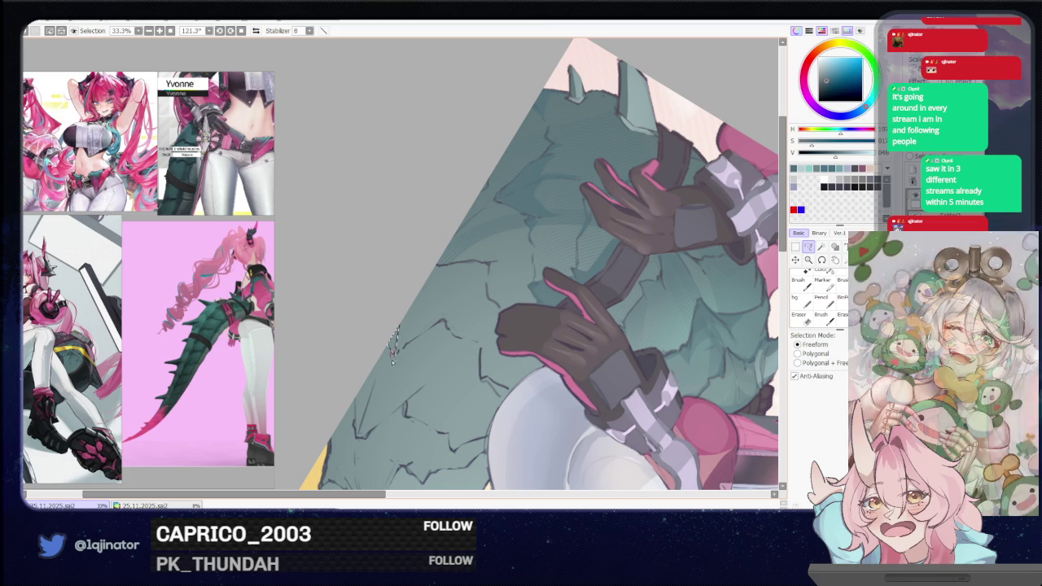
left_click_drag(398, 338, 410, 345)
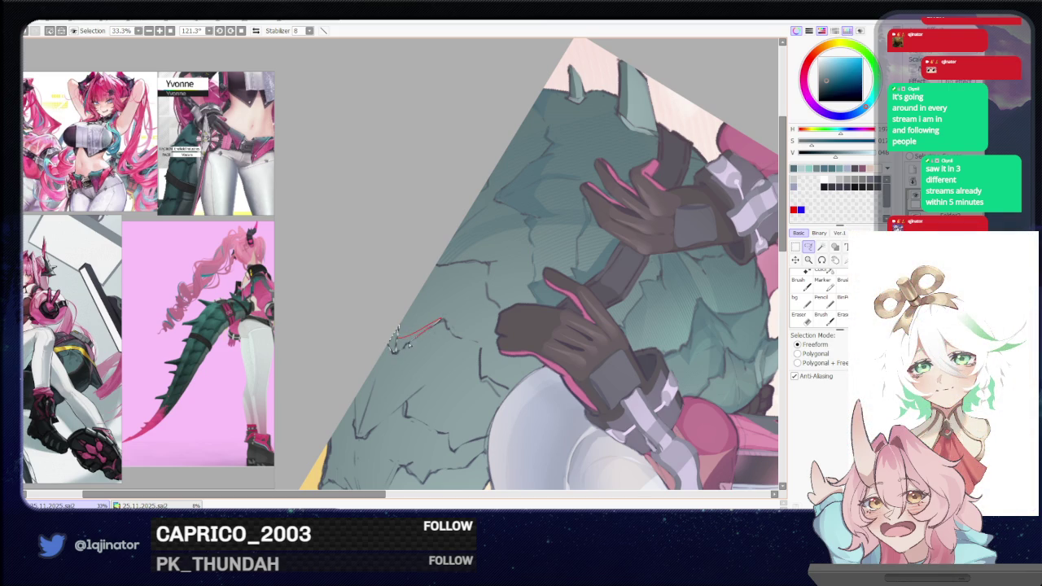
mouse_move(352, 401)
left_mouse_down()
mouse_move(371, 364)
mouse_move(376, 398)
left_mouse_up()
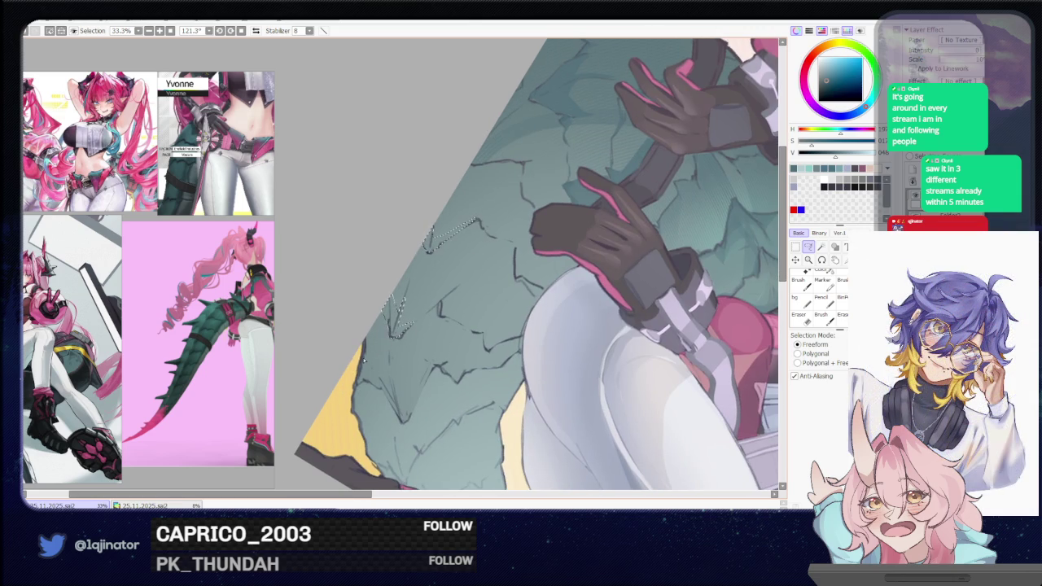
mouse_move(364, 362)
left_mouse_down()
mouse_move(379, 391)
mouse_move(363, 349)
left_mouse_up()
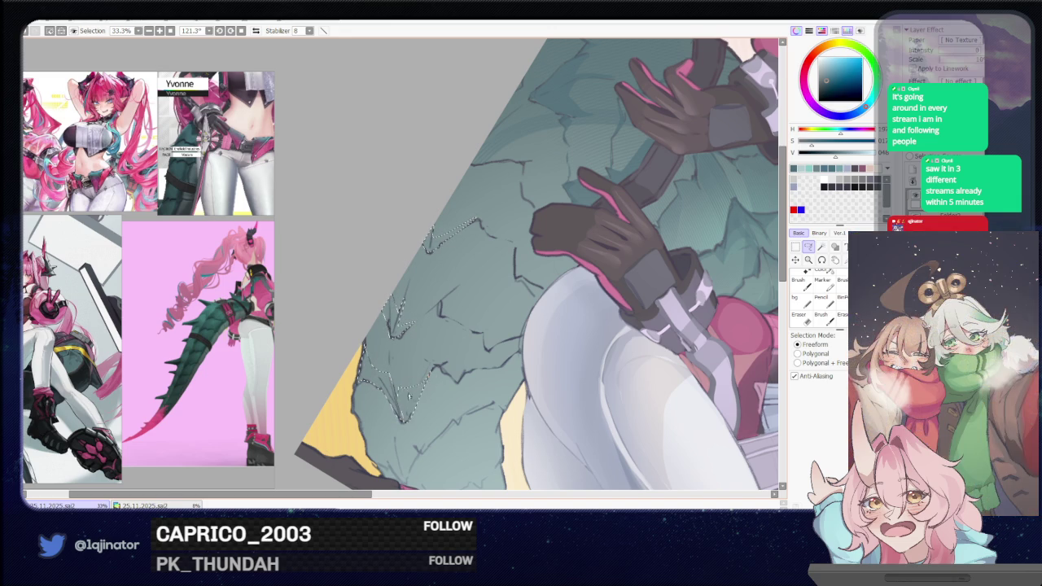
key("b")
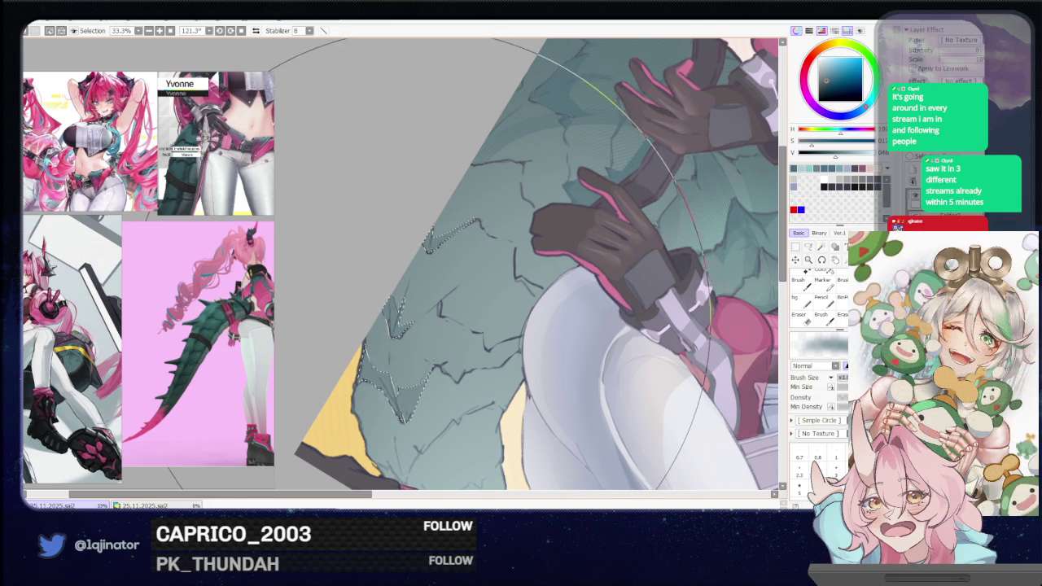
left_click_drag(570, 244, 646, 249)
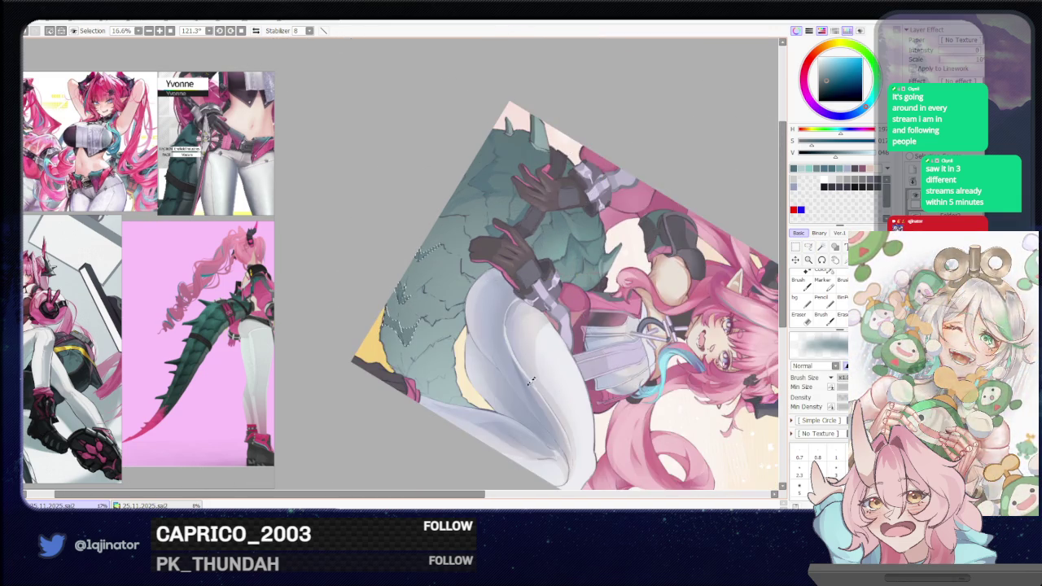
key("l")
mouse_move(547, 419)
left_mouse_down()
mouse_move(532, 288)
mouse_move(462, 372)
mouse_move(472, 473)
mouse_move(434, 416)
left_mouse_up()
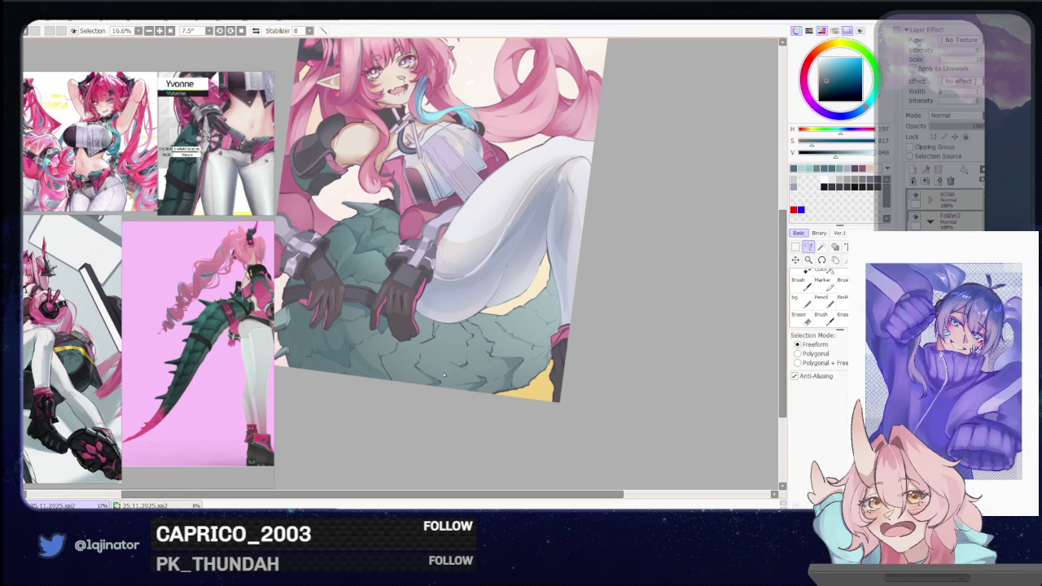
- Zoom the view out over the tail scales around the gloved hands
scroll(452, 377, "down", 2)
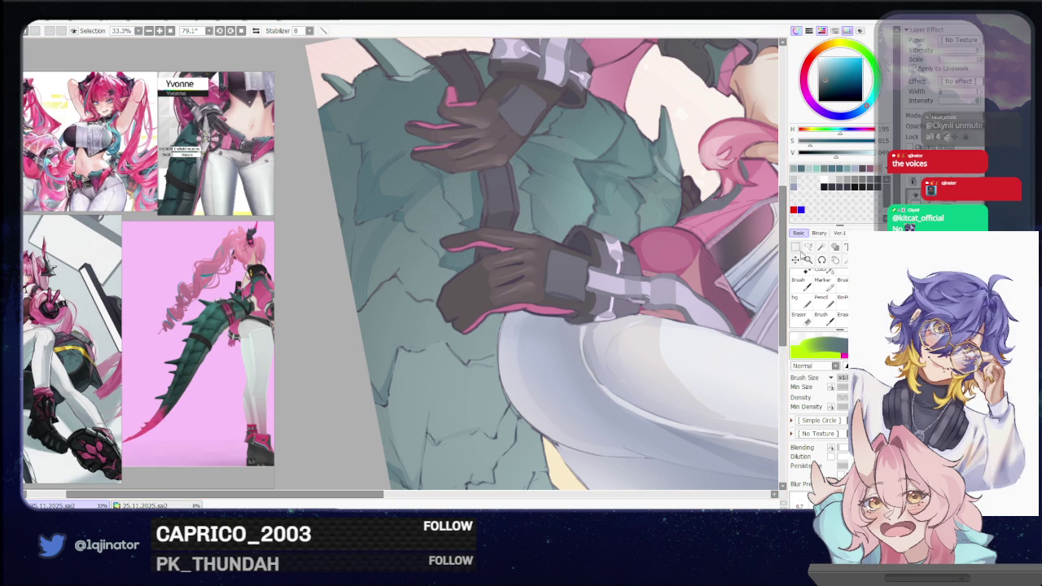
- With the Lasso active, bring the tail's lower edge into view turned upright to 3°, then return to the brush
key("m")
mouse_move(521, 472)
left_mouse_down()
mouse_move(508, 253)
mouse_move(437, 247)
left_mouse_up()
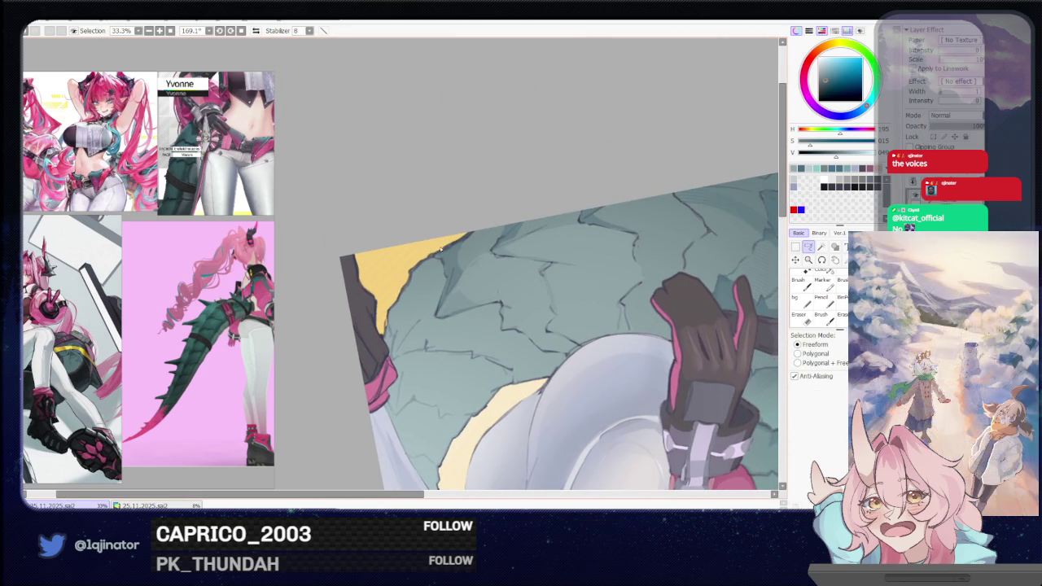
left_click_drag(432, 257, 488, 237)
key("b")
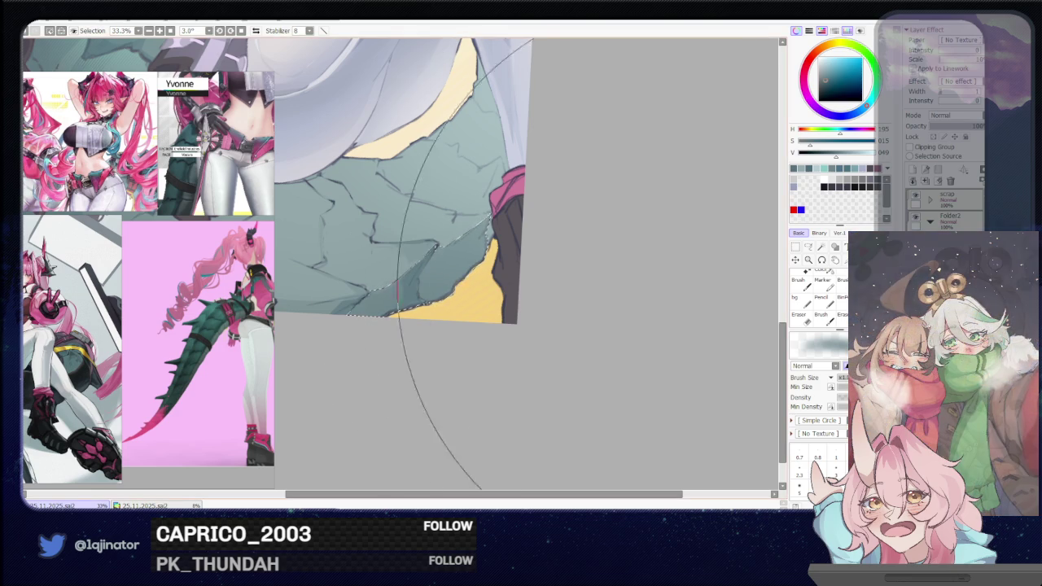
- At 50% zoom, lasso a thin sliver along the jagged bottom edge of the cracked teal scales
key("l")
mouse_move(505, 340)
left_mouse_down()
mouse_move(556, 321)
mouse_move(561, 345)
mouse_move(558, 333)
mouse_move(584, 315)
mouse_move(547, 295)
mouse_move(531, 309)
left_mouse_up()
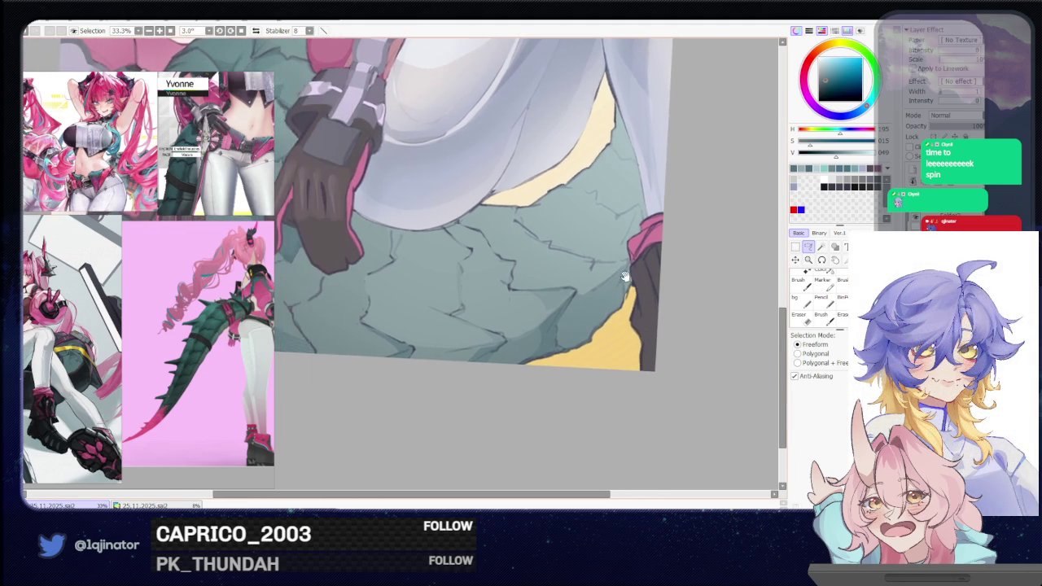
scroll(619, 293, "up", 1)
scroll(608, 314, "down", 3)
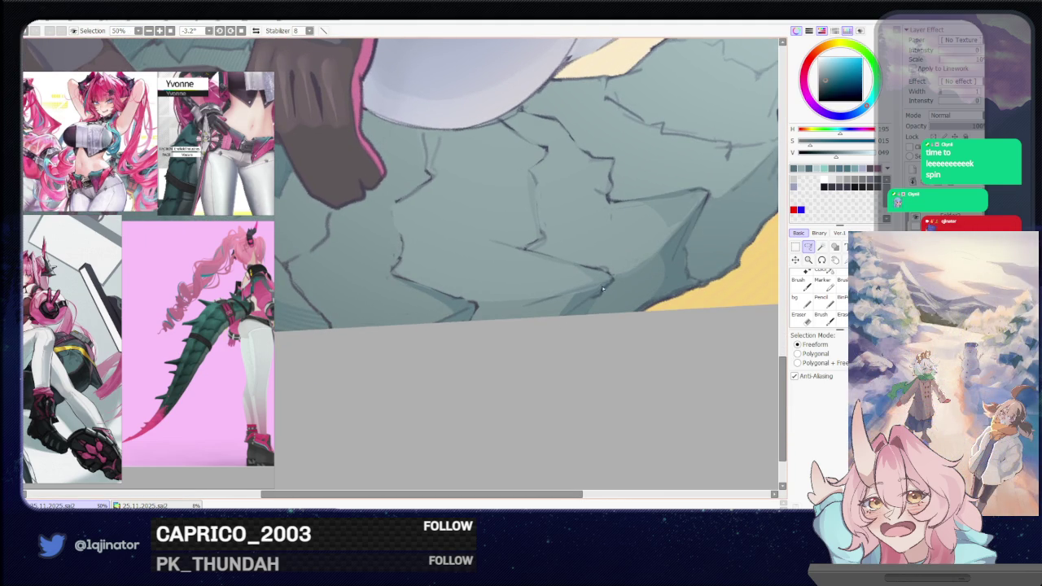
left_click_drag(608, 284, 515, 310)
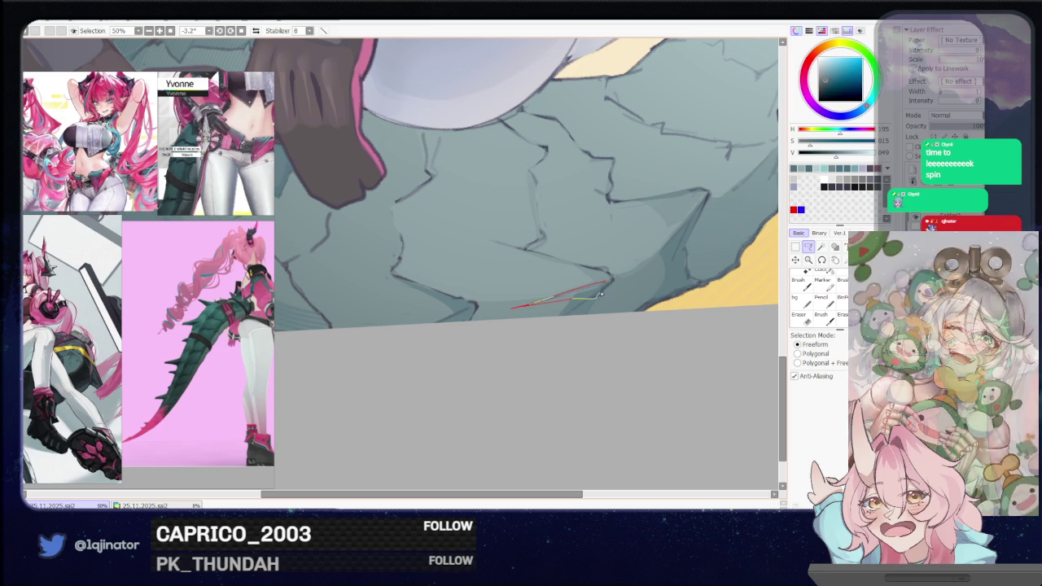
left_click_drag(595, 301, 611, 286)
left_click_drag(463, 317, 524, 291)
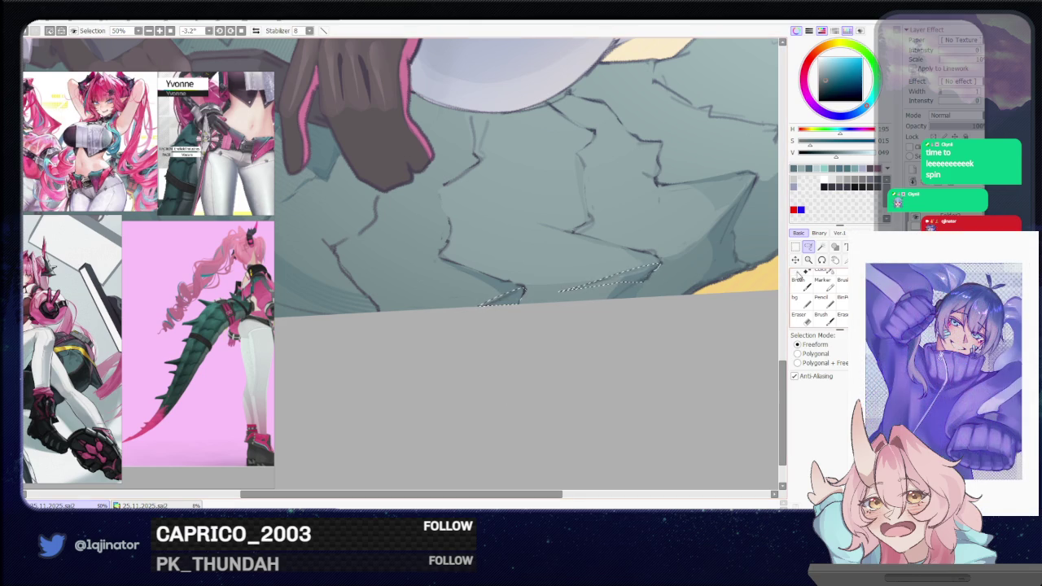
- Add a sliver along the crack on the tail's right side toward the pink cuff, then return to the brush
left_click_drag(678, 305, 533, 393)
scroll(533, 393, "up", 2)
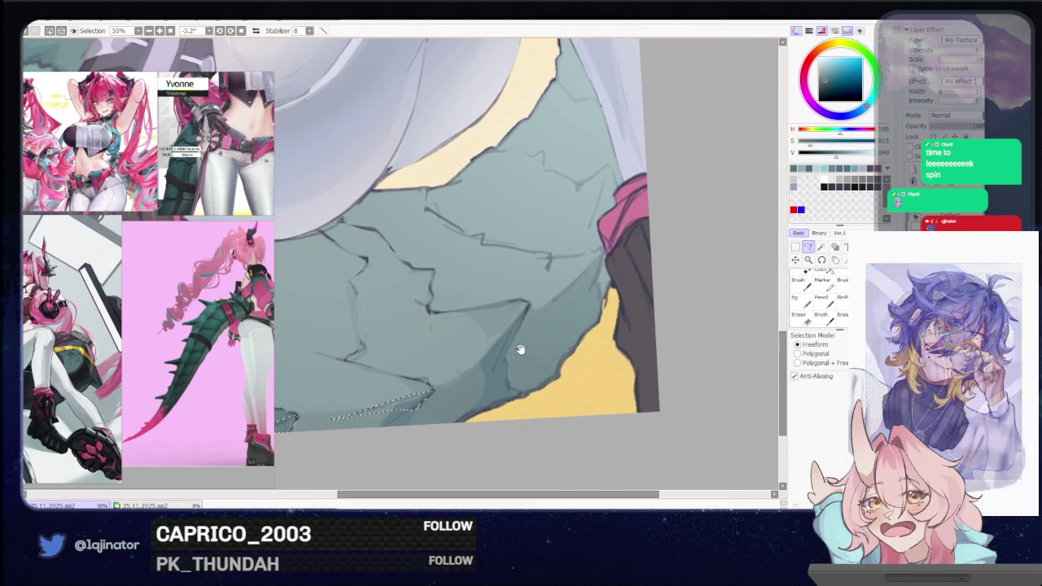
scroll(579, 279, "up", 1)
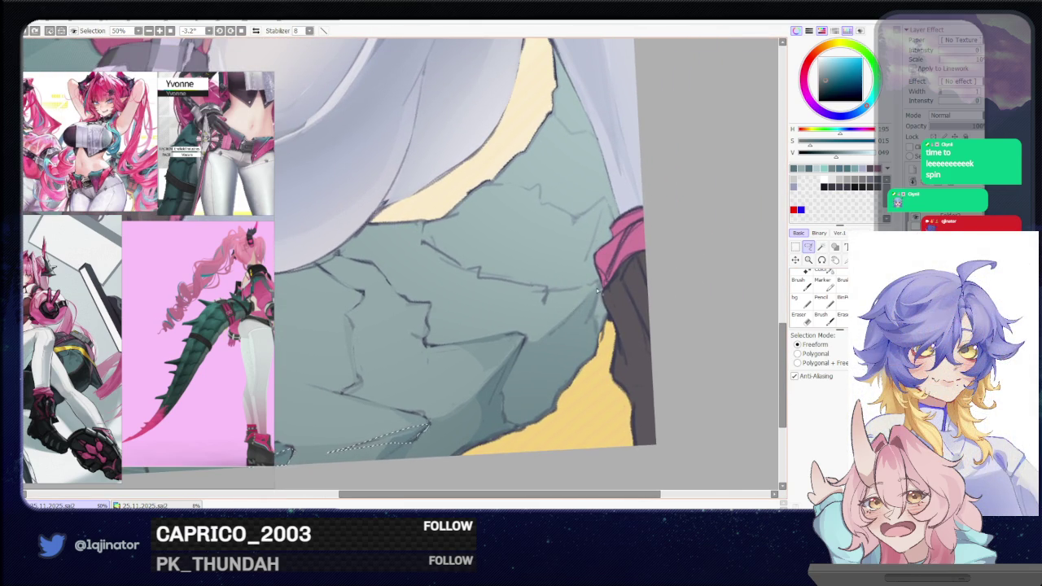
left_click_drag(597, 283, 548, 336)
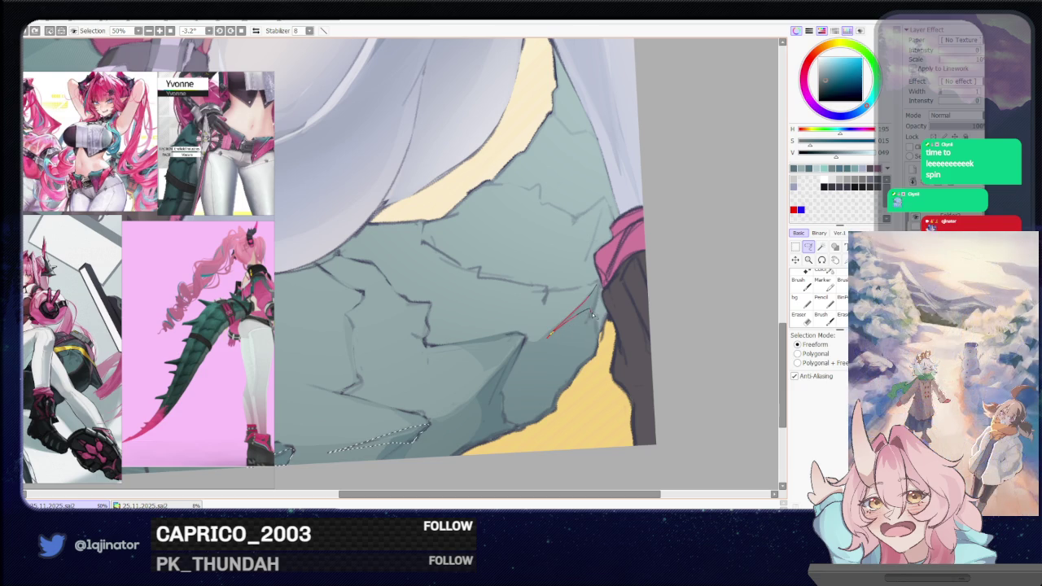
scroll(586, 299, "up", 2)
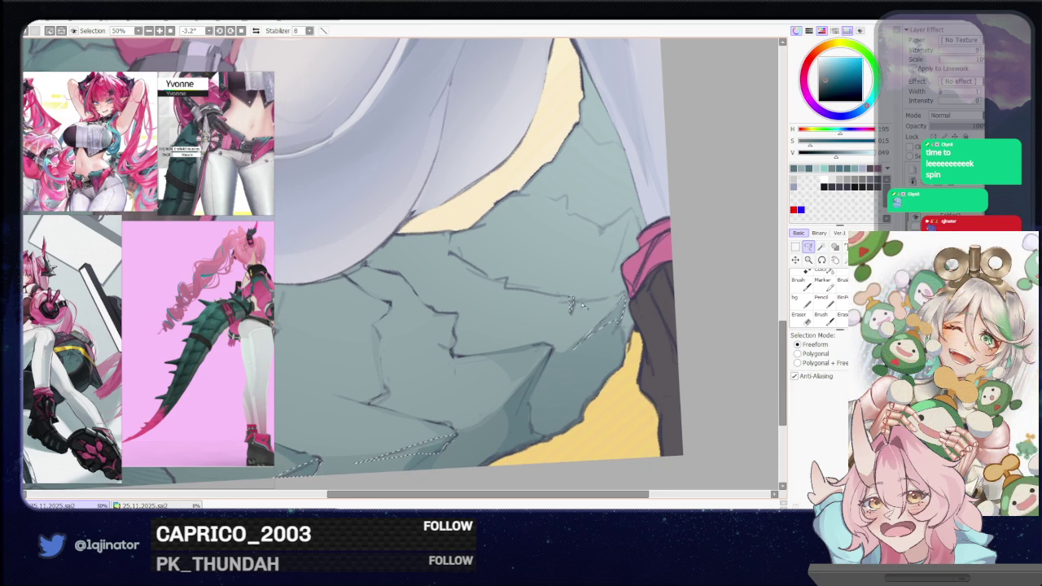
scroll(571, 306, "up", 1)
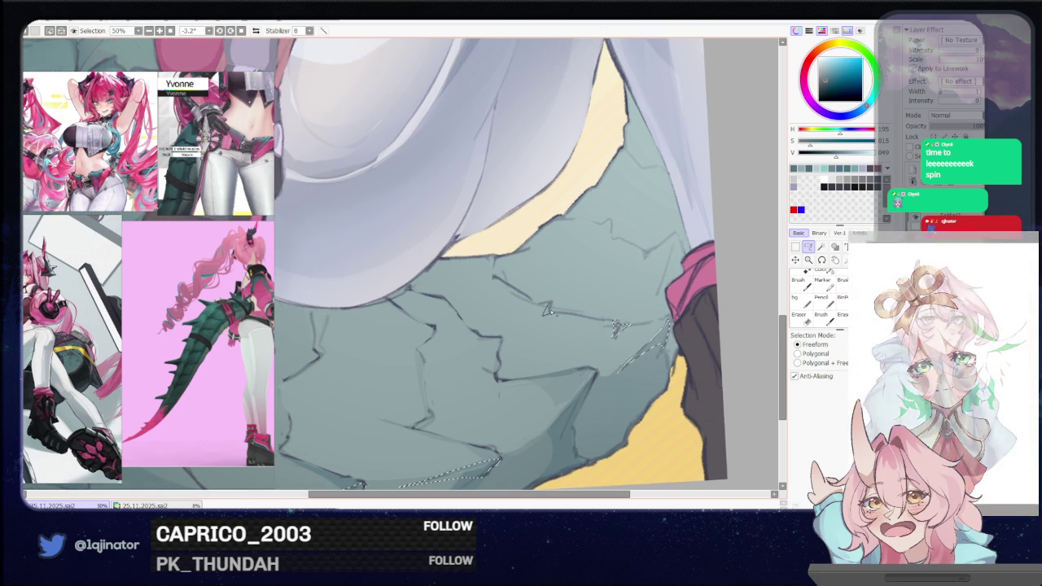
left_click_drag(495, 361, 521, 335)
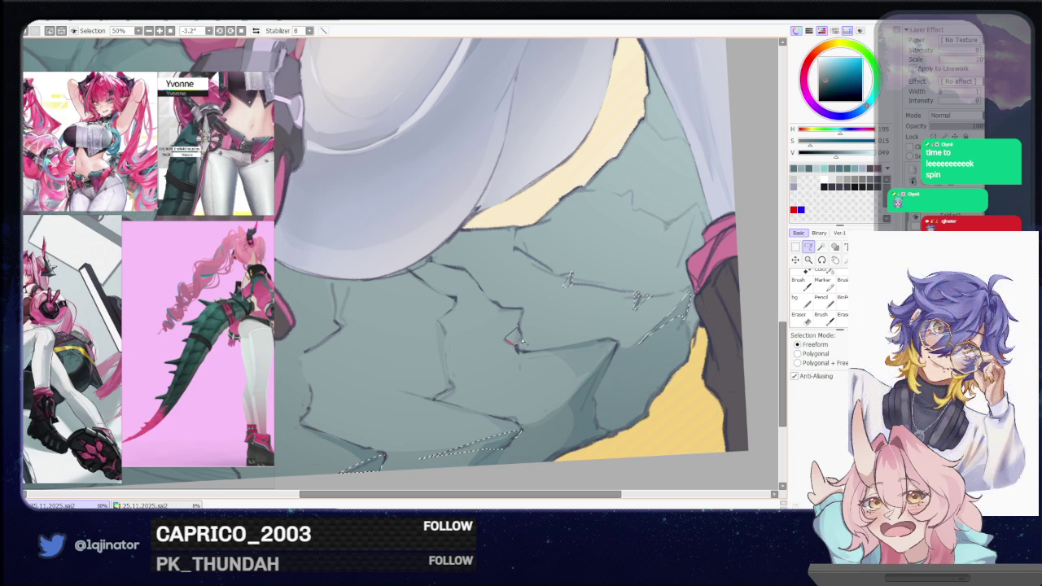
left_click_drag(561, 334, 558, 301)
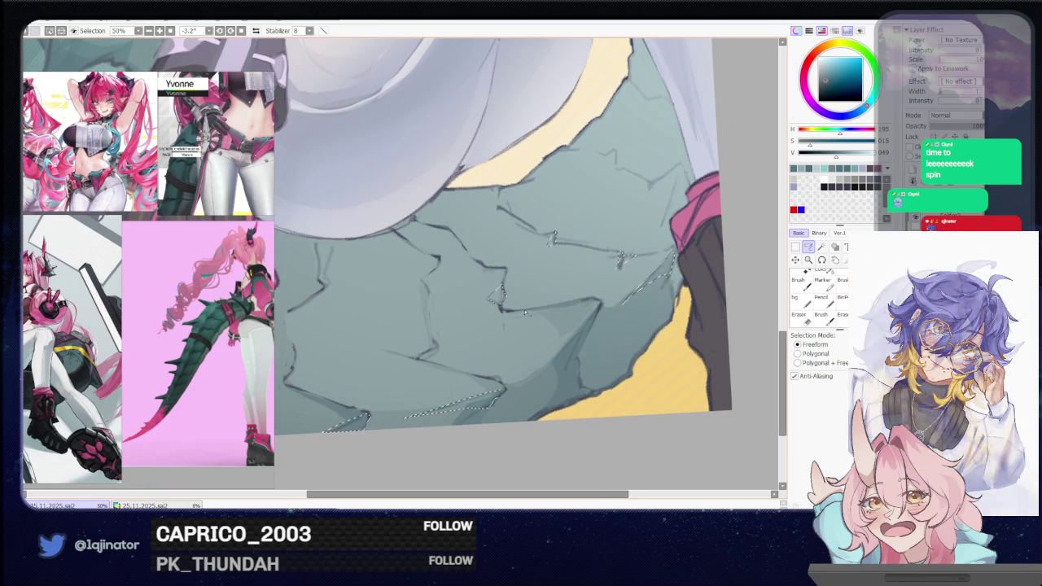
scroll(505, 322, "down", 4)
key("b")
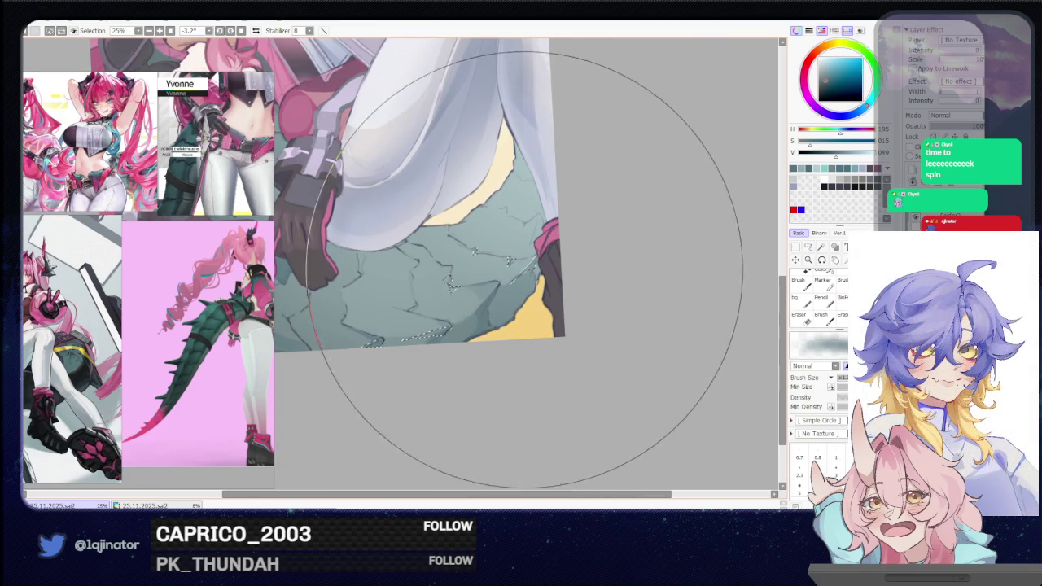
- Switch to the Lasso and bring the gloved hands and tail scales into view
mouse_move(480, 294)
left_mouse_down()
mouse_move(566, 291)
mouse_move(560, 350)
mouse_move(668, 159)
left_mouse_up()
key("l")
scroll(566, 291, "down", 1)
scroll(585, 335, "up", 1)
mouse_move(500, 433)
left_mouse_down()
mouse_move(508, 294)
mouse_move(508, 328)
mouse_move(465, 372)
mouse_move(489, 321)
mouse_move(400, 367)
mouse_move(389, 345)
left_mouse_up()
scroll(419, 359, "up", 2)
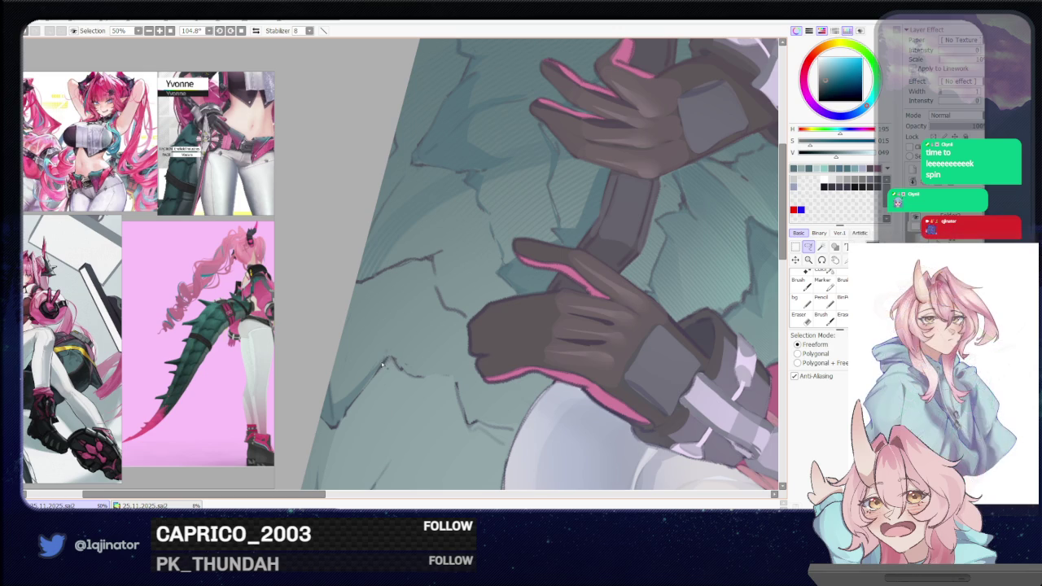
scroll(424, 343, "down", 1)
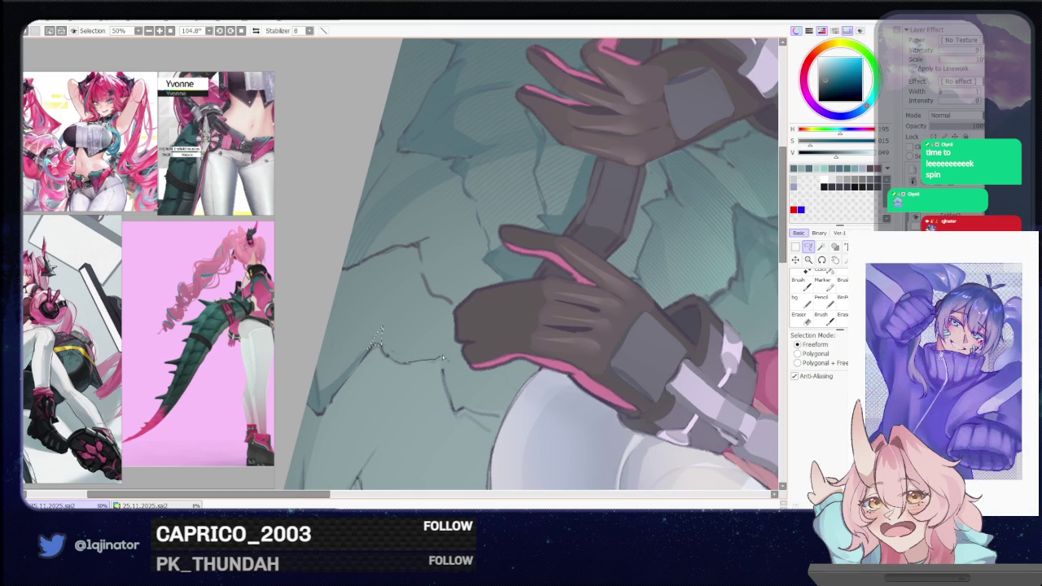
scroll(439, 350, "down", 2)
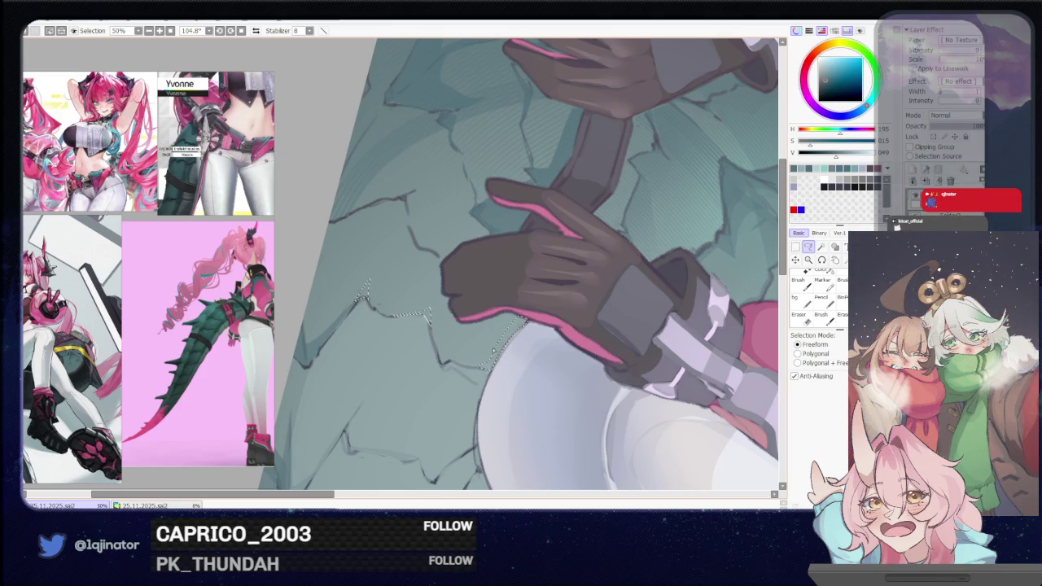
- Trace a strip of scales along the white thigh's lower edge, then zoom out and take the brush
left_click_drag(472, 411, 473, 401)
scroll(473, 400, "up", 2)
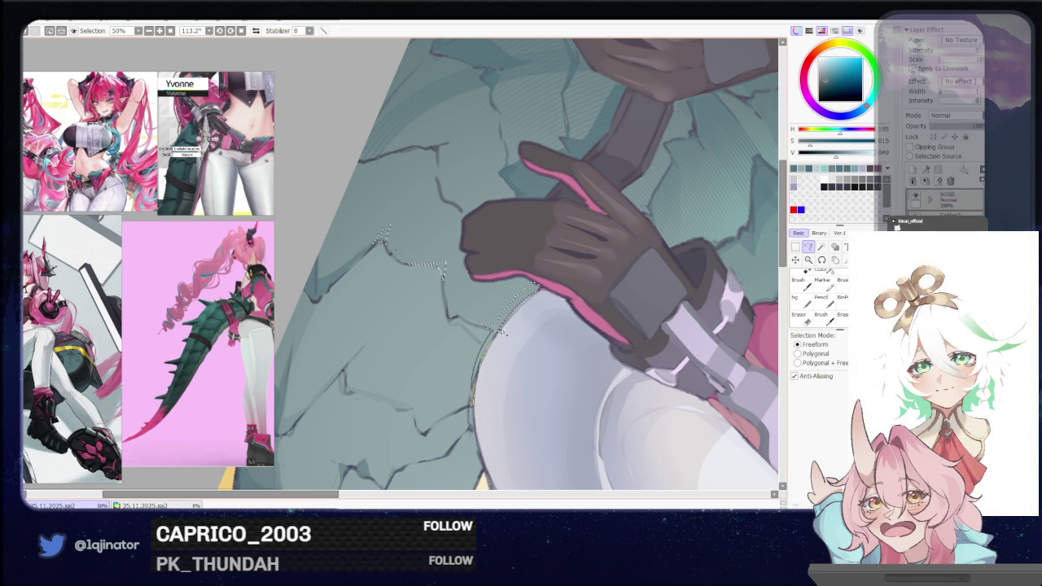
mouse_move(470, 367)
left_mouse_down()
mouse_move(481, 373)
mouse_move(481, 343)
mouse_move(485, 355)
left_mouse_up()
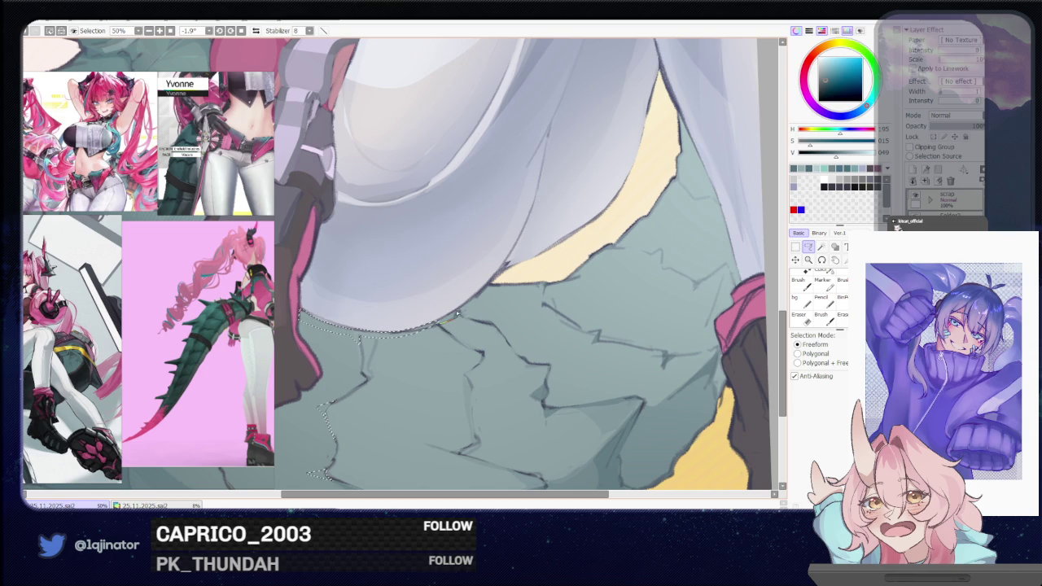
left_click_drag(465, 303, 445, 330)
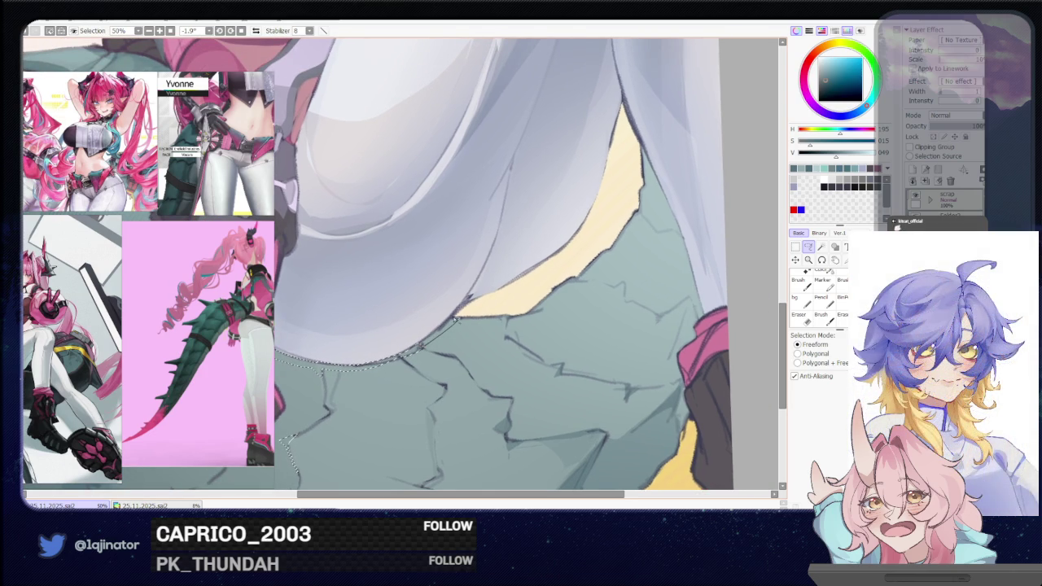
scroll(425, 334, "down", 2)
key("b")
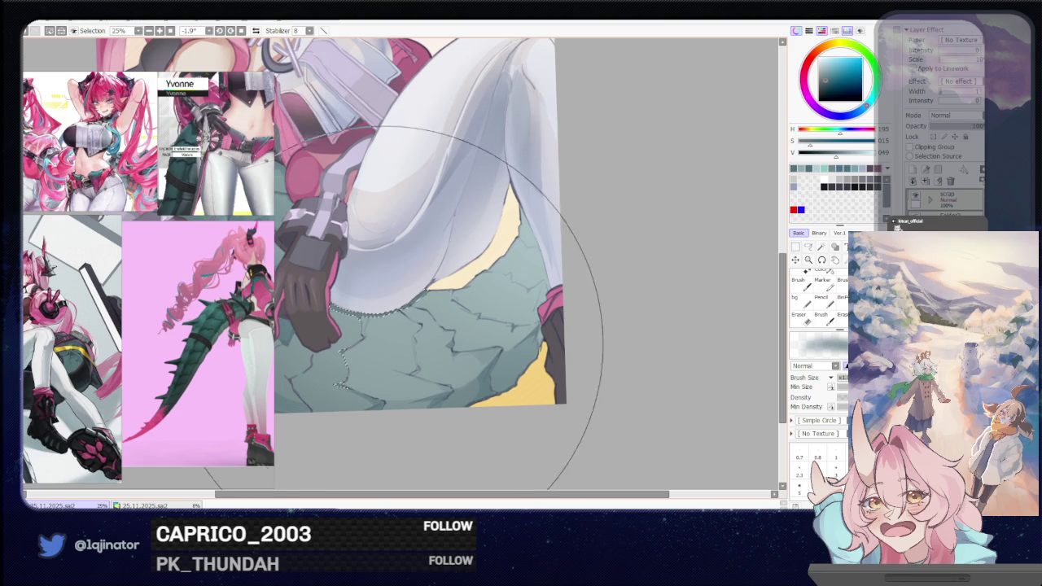
- With the canvas rotated to about 50°, lasso a small patch of scales under the thigh
key("l")
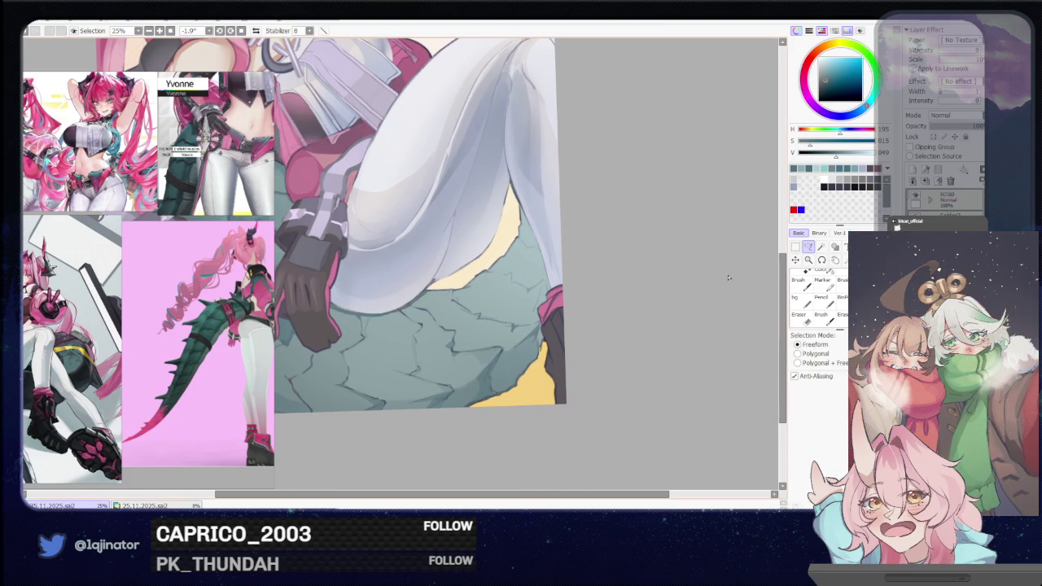
scroll(453, 366, "up", 2)
mouse_move(454, 366)
left_mouse_down()
mouse_move(367, 414)
mouse_move(407, 365)
mouse_move(372, 396)
mouse_move(379, 366)
mouse_move(381, 395)
left_mouse_up()
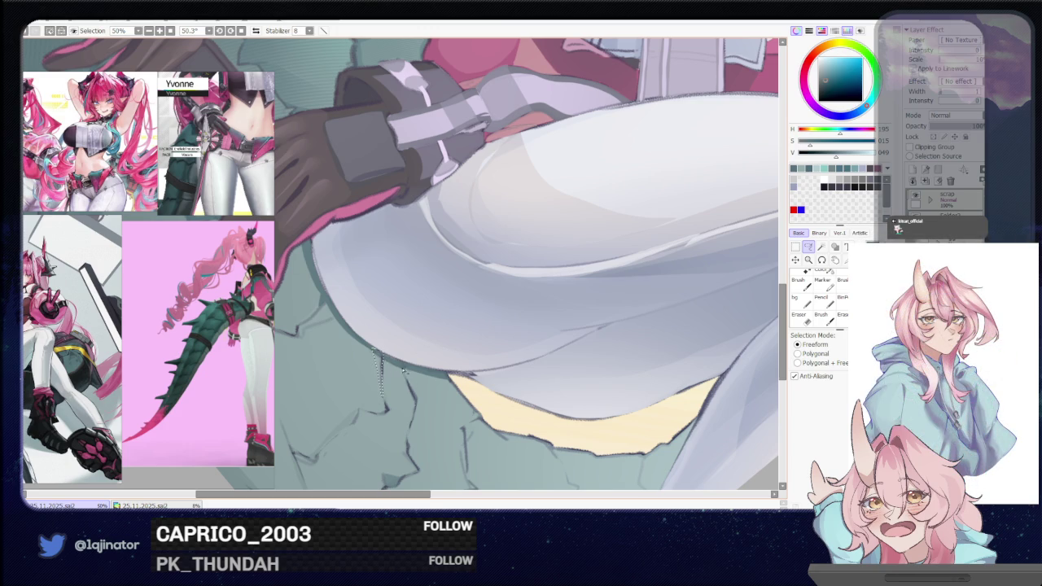
left_click_drag(394, 362, 407, 393)
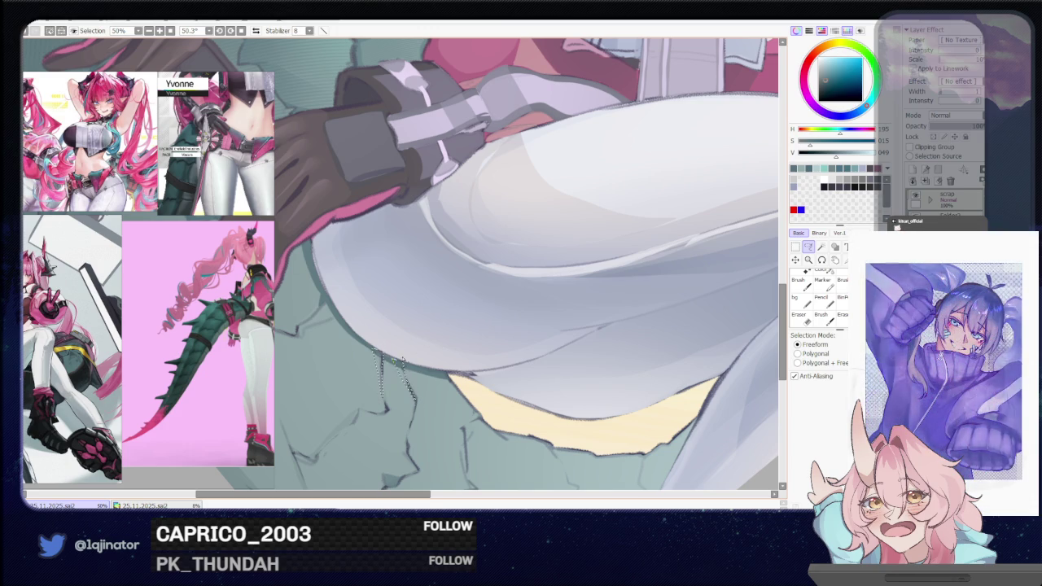
key("b")
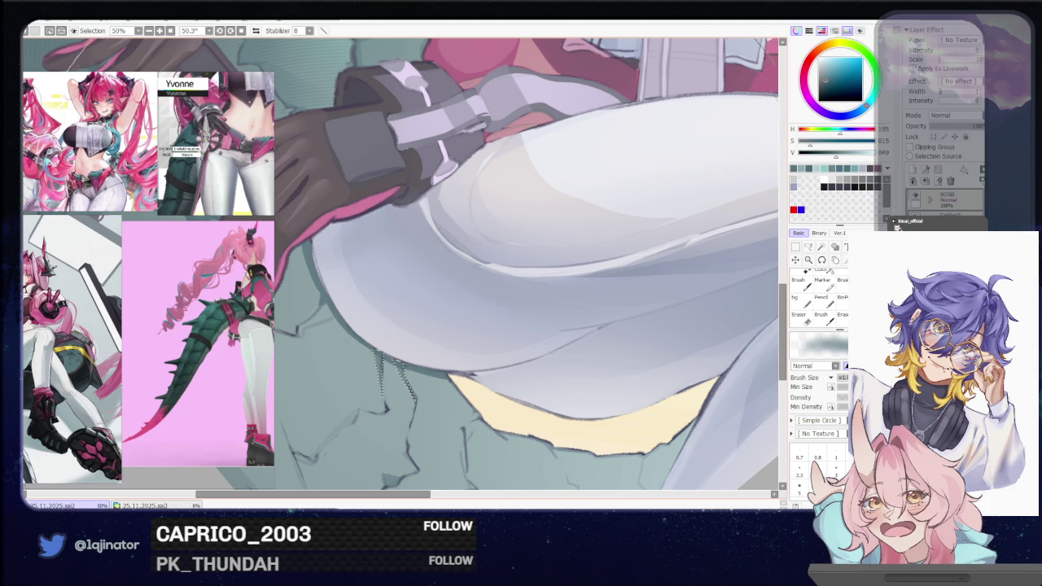
- Zoom out and shift the artwork right and down to view the whole illustration
scroll(487, 326, "down", 3)
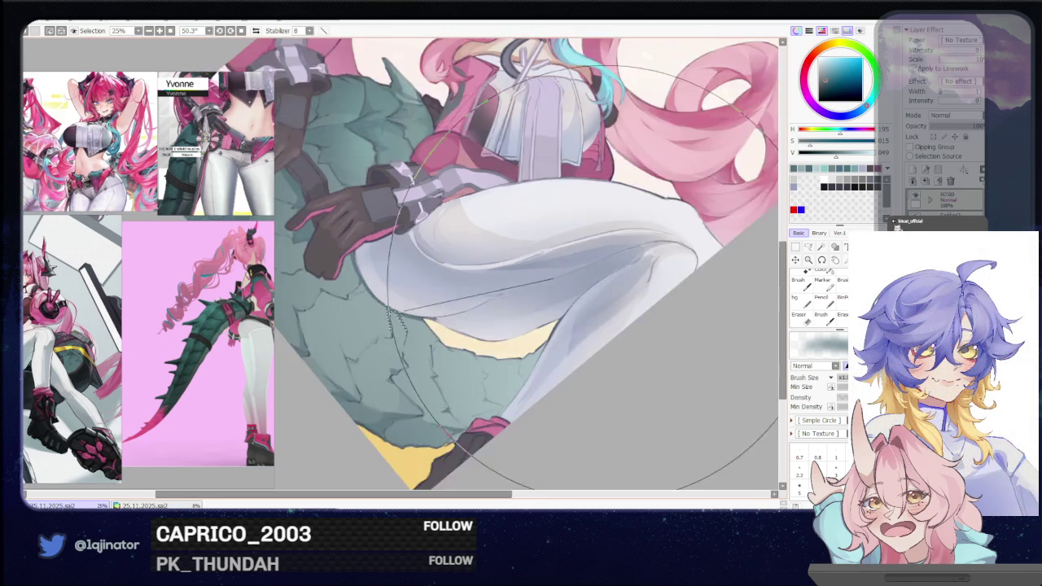
key("l")
left_click_drag(487, 326, 508, 342)
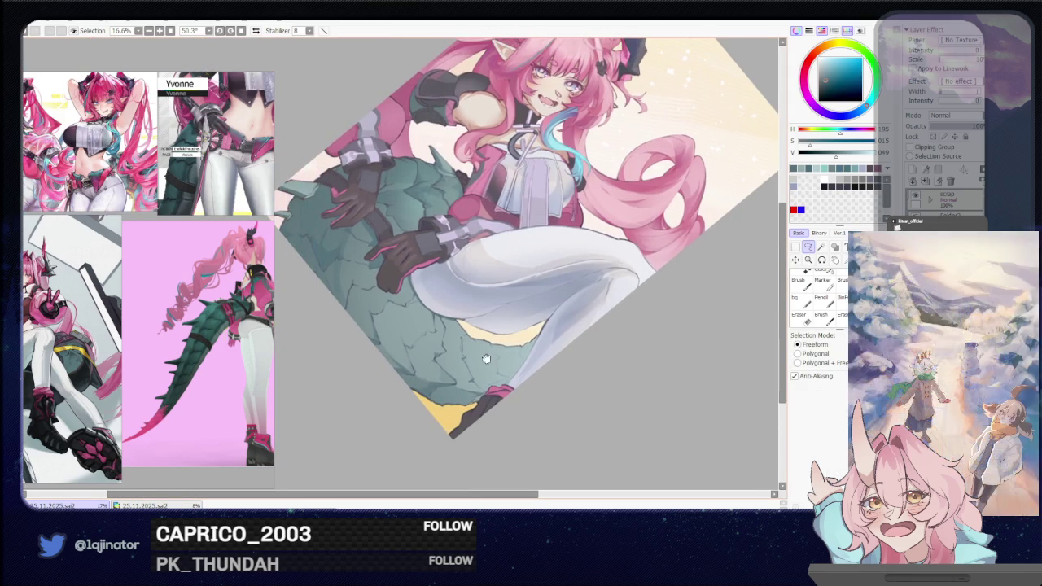
left_click_drag(415, 335, 449, 343)
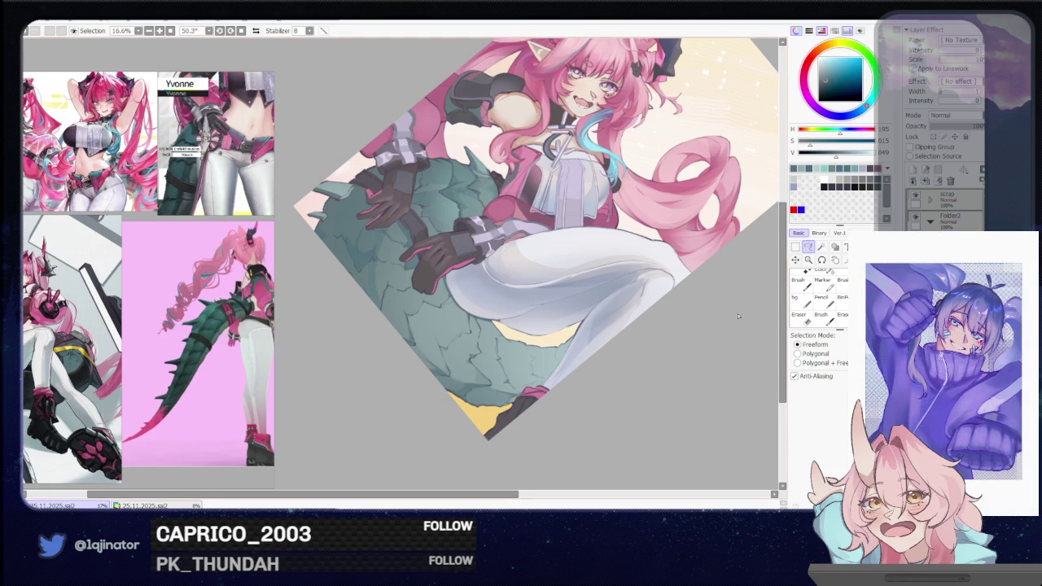
key("Page_Up")
key("Page_Up")
- Zoom in and lasso a first sliver along a scale crack below the gloved hand
left_click_drag(495, 383, 486, 325)
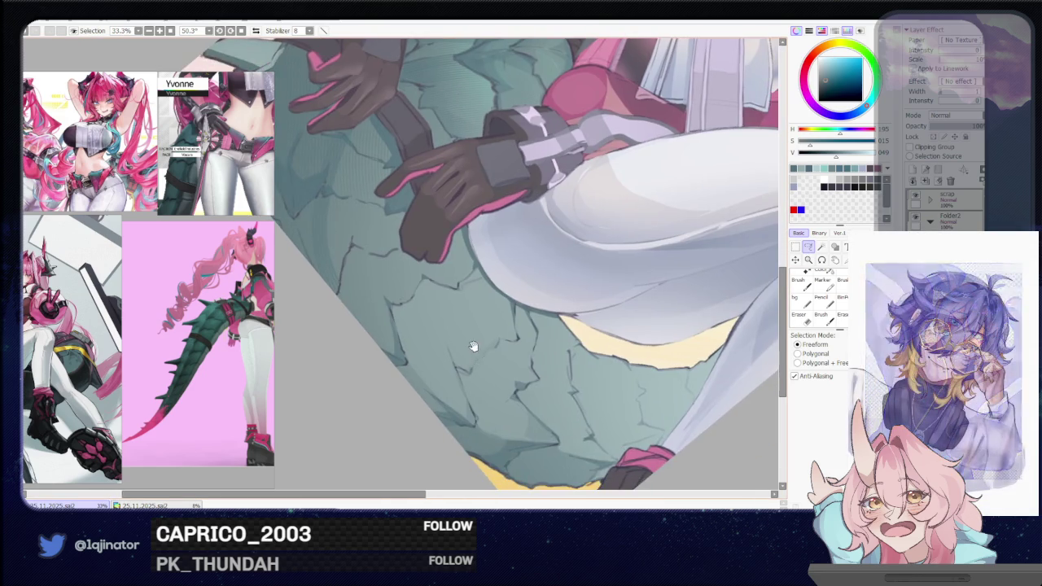
key("Page_Up")
key("Page_Up")
key("Page_Up")
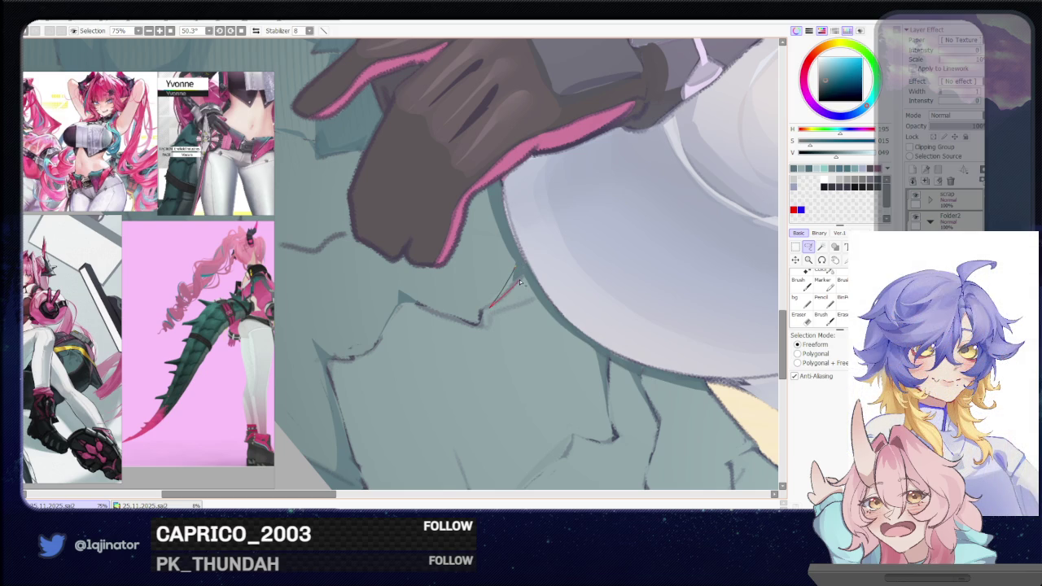
left_click_drag(525, 269, 491, 306)
key("b")
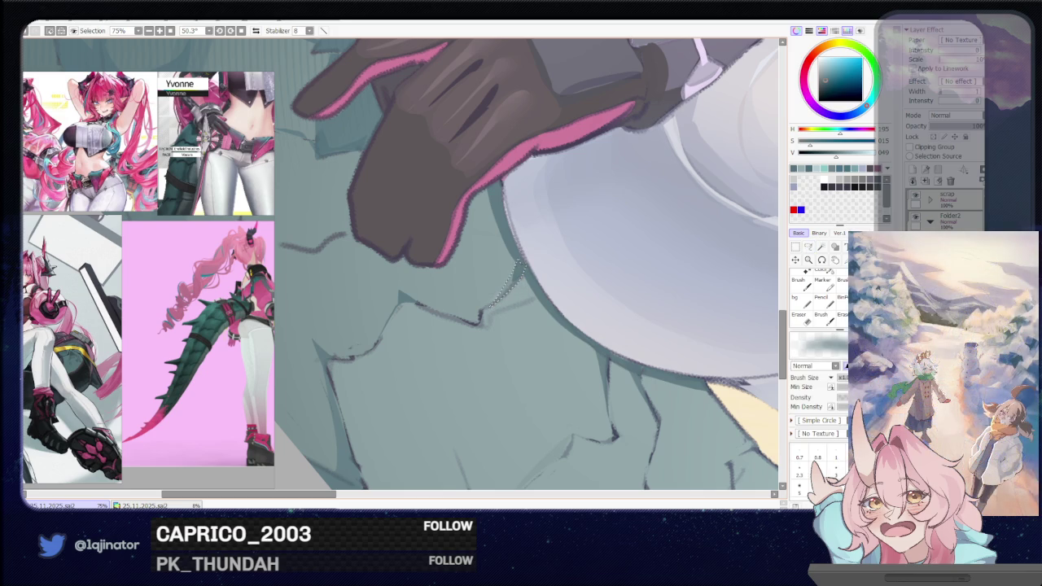
key("Page_Down")
key("Page_Down")
key("Page_Down")
- Trace the zigzag crack below the glove further to the right, following it with canvas rotation
key("l")
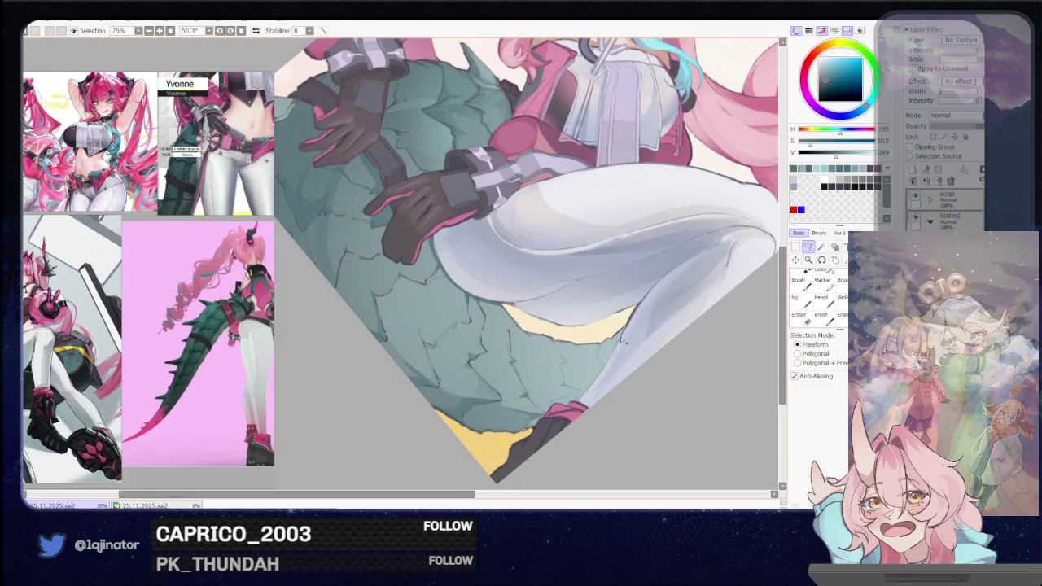
key("Page_Up")
key("Page_Up")
key("Page_Up")
left_click_drag(478, 319, 386, 304)
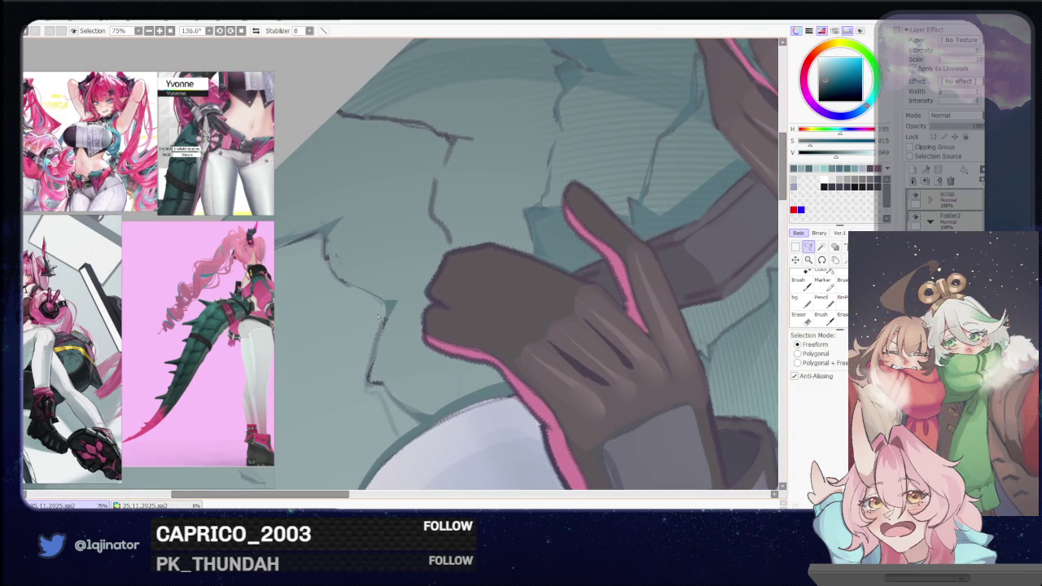
left_click_drag(370, 373, 373, 360)
left_click_drag(389, 316, 399, 310)
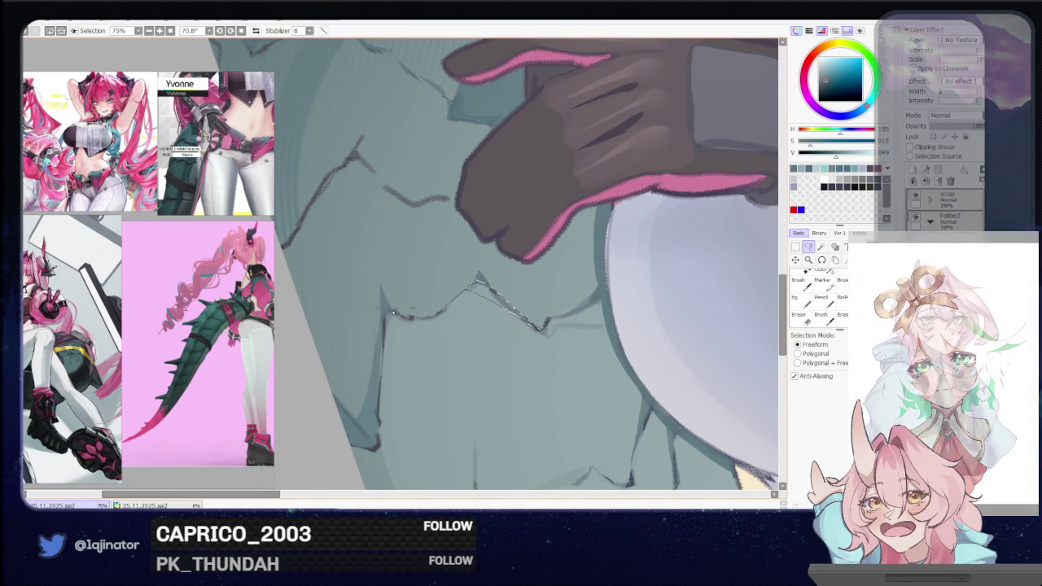
mouse_move(399, 309)
left_mouse_down()
mouse_move(423, 307)
mouse_move(356, 303)
mouse_move(424, 324)
mouse_move(460, 300)
left_mouse_up()
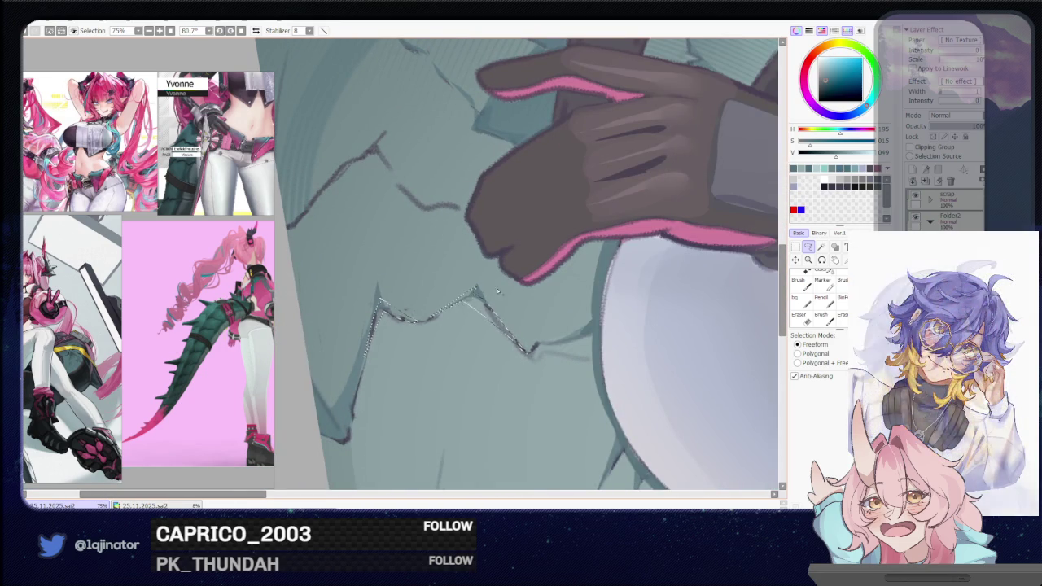
left_click_drag(497, 288, 448, 285)
left_click_drag(484, 344, 504, 337)
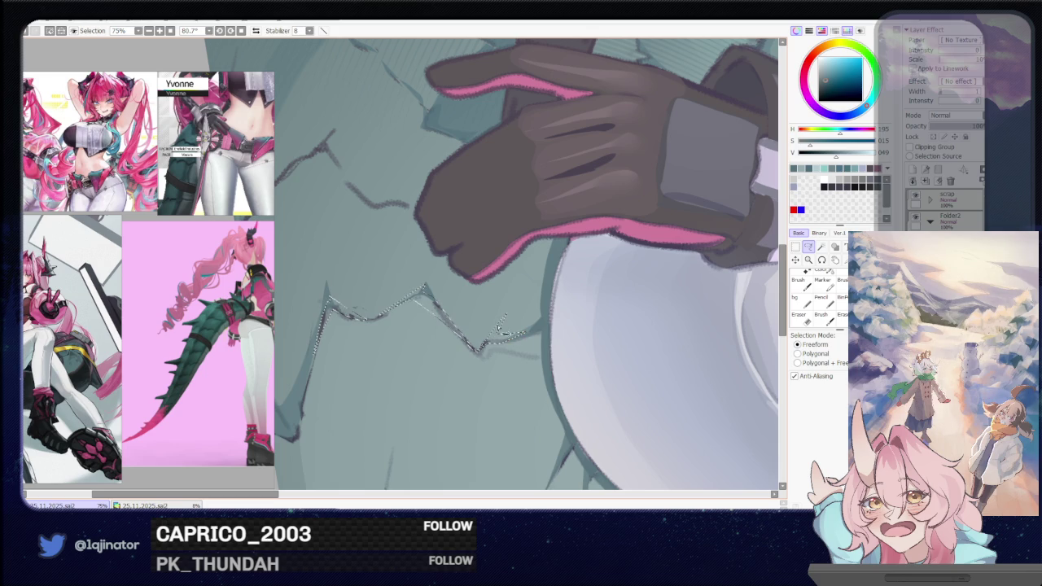
key("minus")
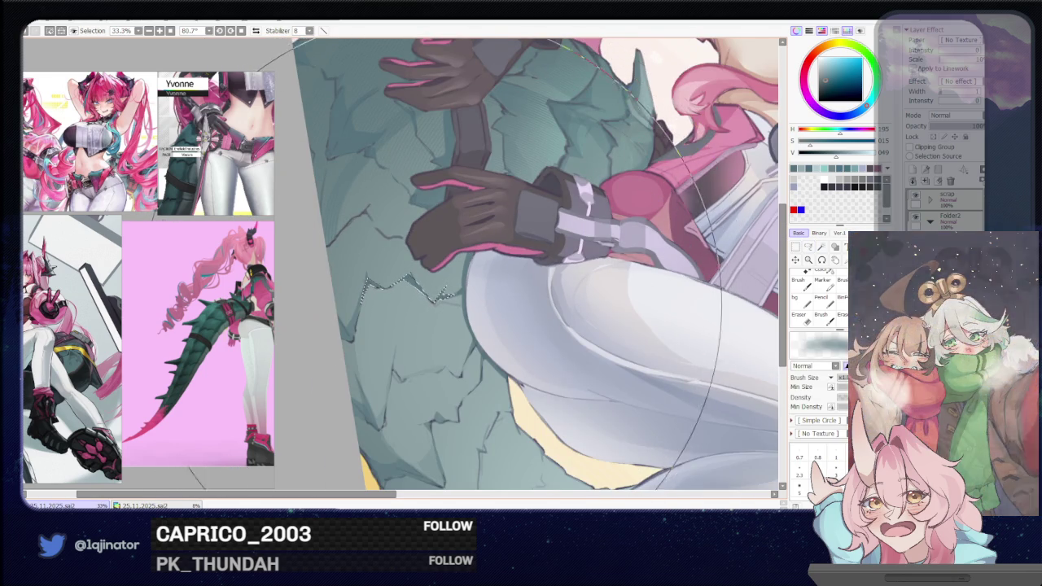
- Outline a new crack segment and its lower part, then switch to the brush and zoom out
left_click_drag(570, 268, 639, 267)
key("l")
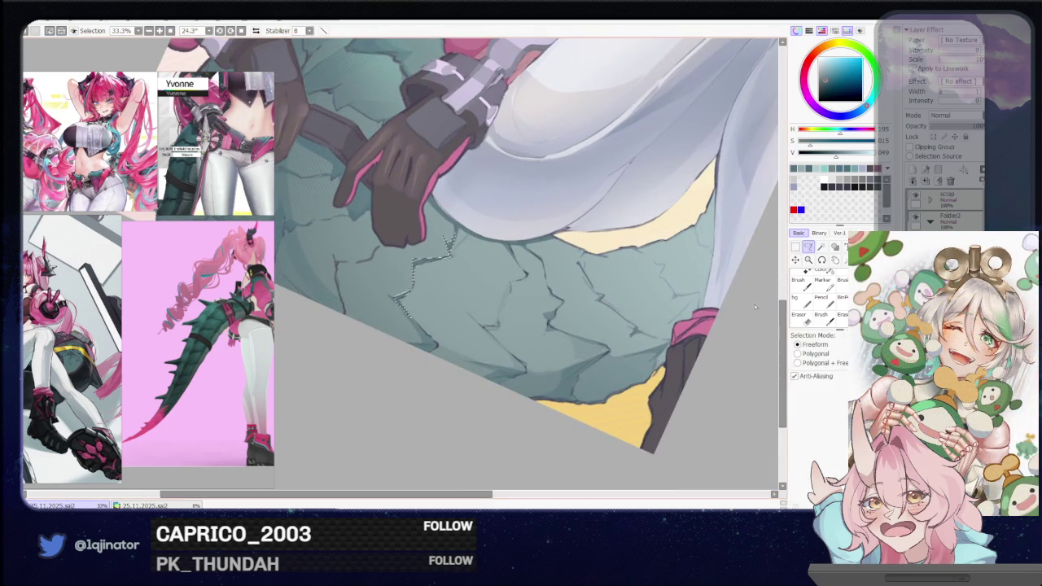
mouse_move(574, 341)
left_mouse_down()
mouse_move(525, 330)
mouse_move(428, 386)
mouse_move(502, 315)
mouse_move(338, 366)
mouse_move(354, 337)
left_mouse_up()
scroll(428, 386, "up", 1)
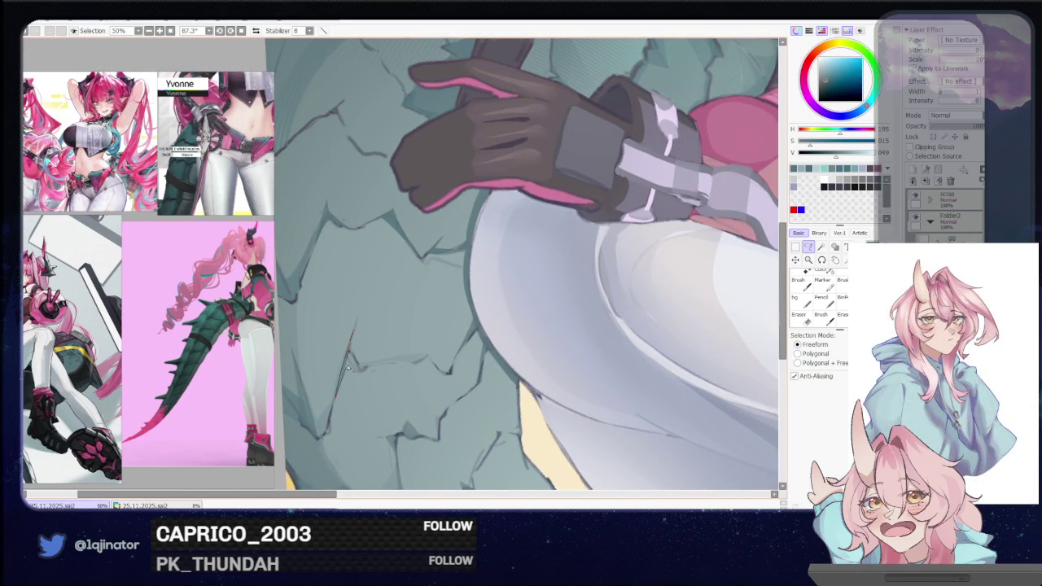
left_click_drag(356, 364, 364, 346)
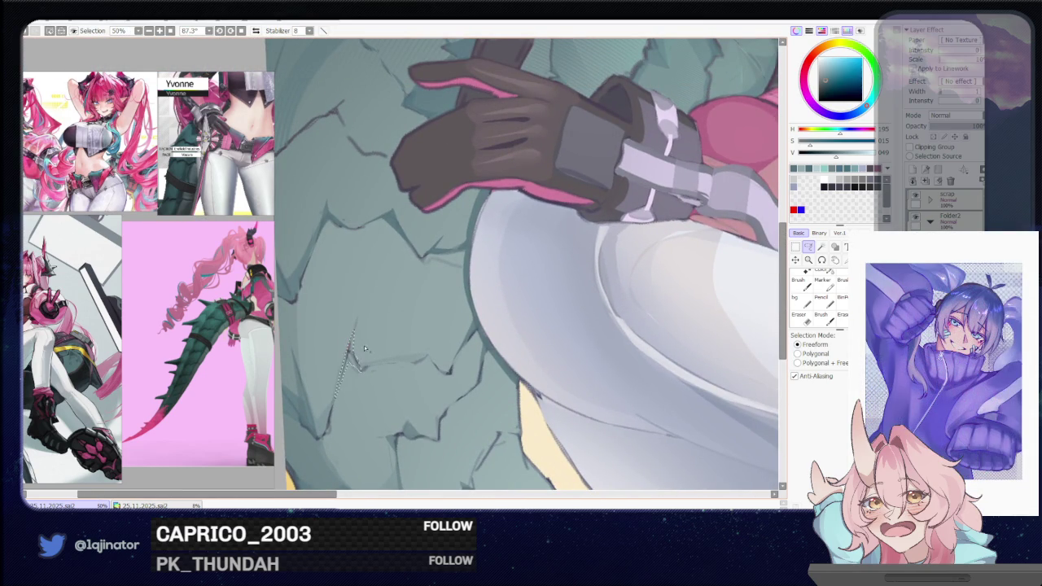
scroll(400, 350, "down", 2)
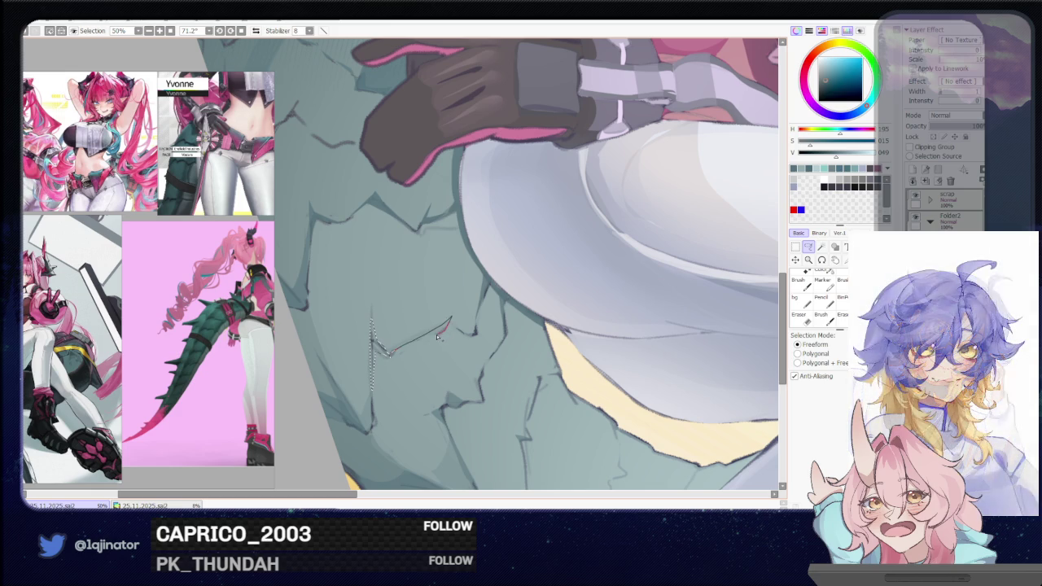
left_click_drag(446, 326, 377, 352)
left_click_drag(469, 316, 479, 335)
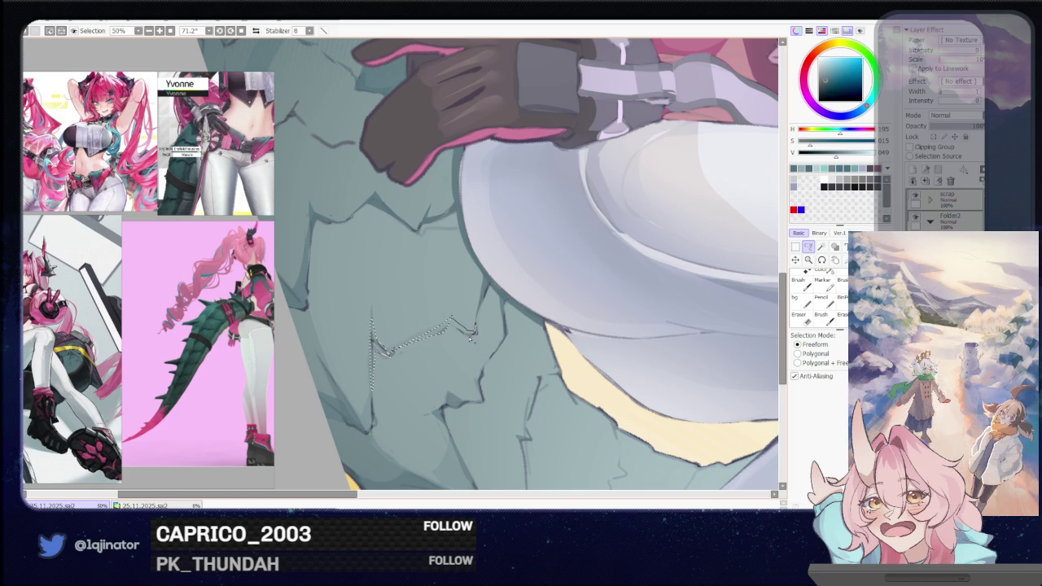
key("b")
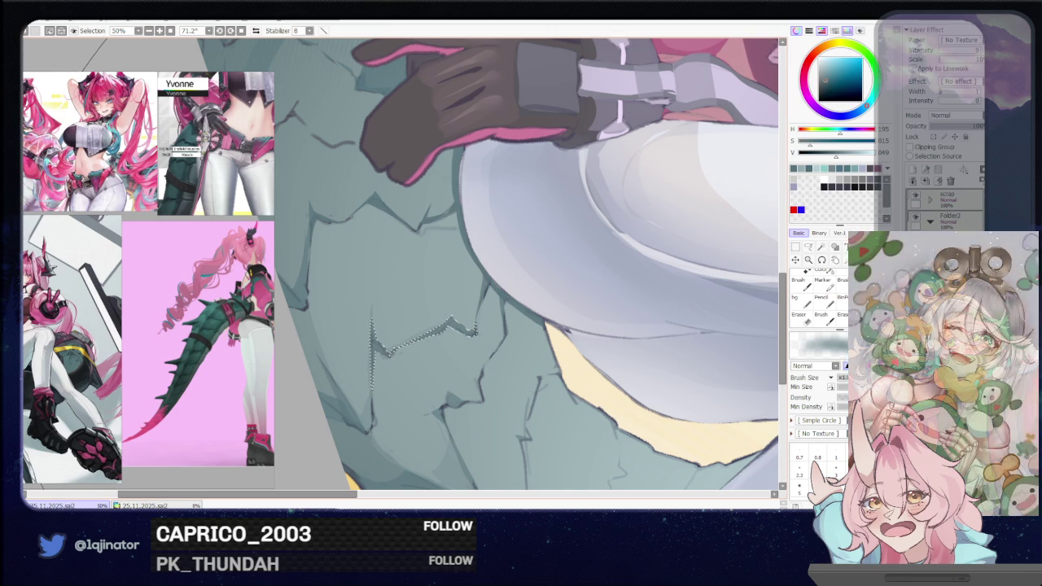
key("ctrl+minus")
key("ctrl+minus")
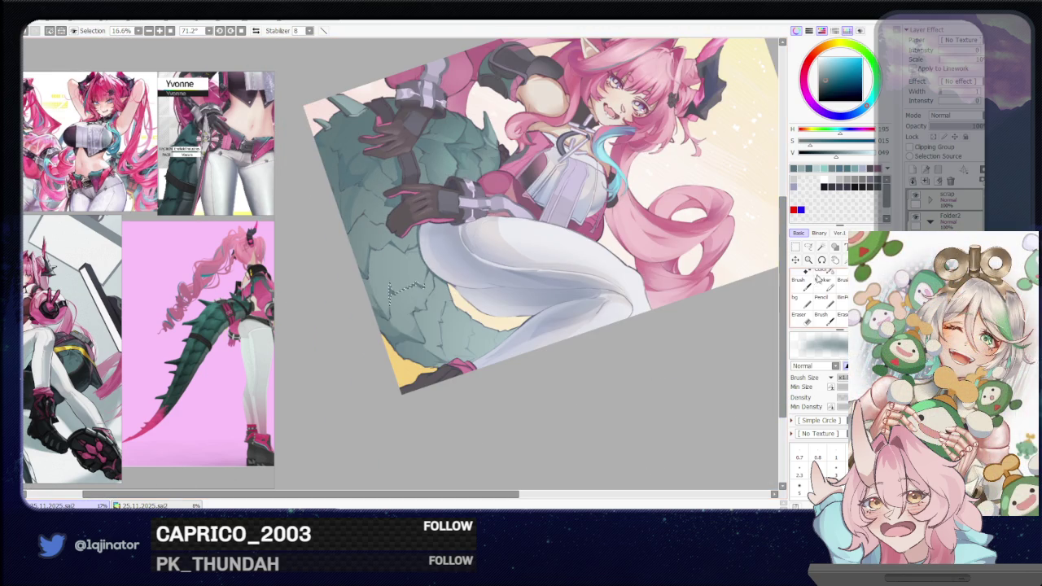
- Extend the freeform selection along the yellow-edged scales beneath the white thigh, then switch to the brush and zoom out
left_click(809, 247)
left_click_drag(505, 379, 561, 270)
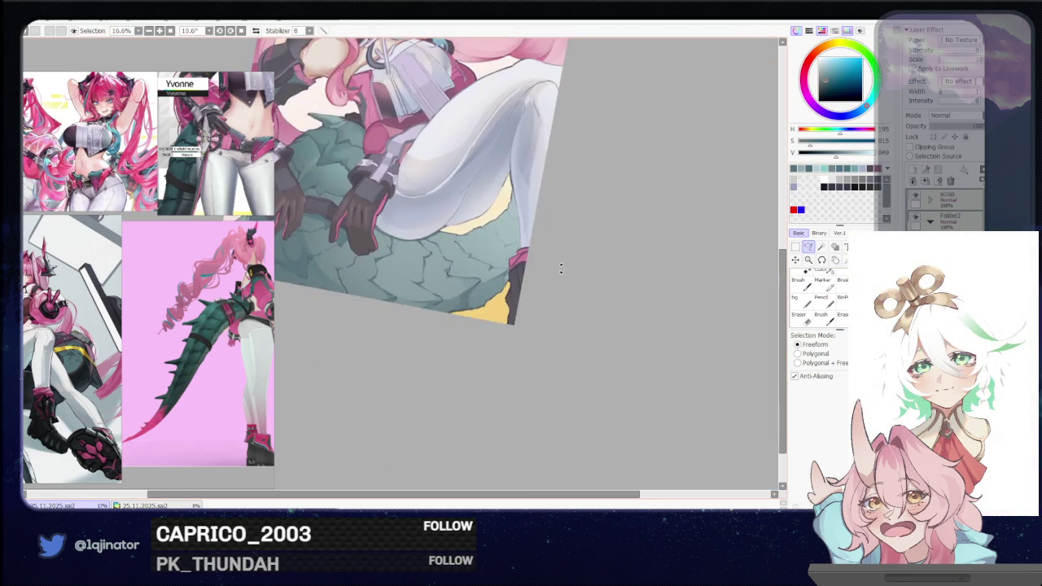
mouse_move(514, 328)
left_mouse_down()
mouse_move(517, 370)
mouse_move(550, 325)
mouse_move(530, 385)
left_mouse_up()
scroll(525, 390, "up", 3)
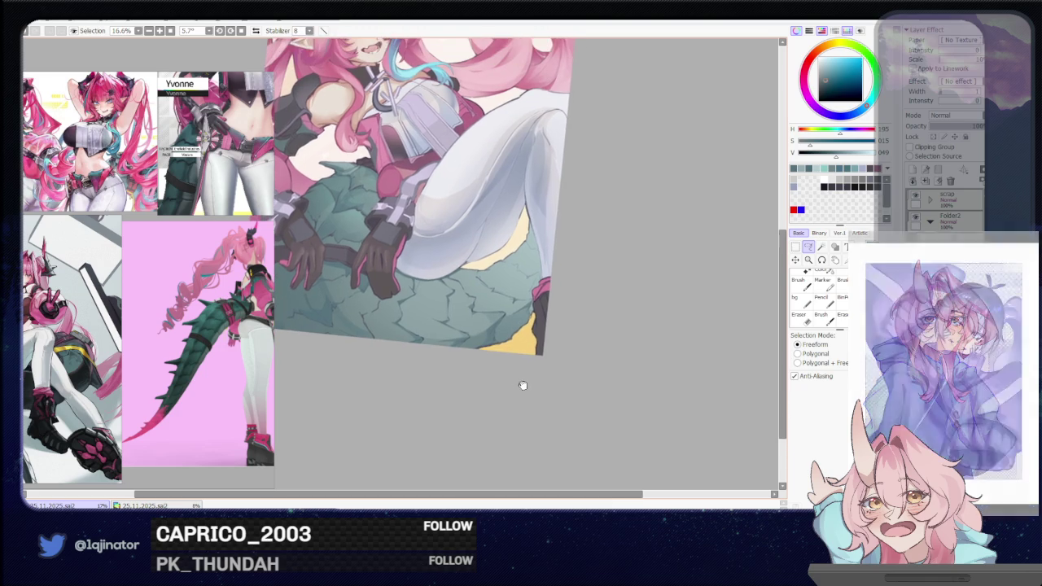
scroll(580, 301, "up", 2)
left_click_drag(581, 301, 655, 306)
scroll(655, 306, "up", 1)
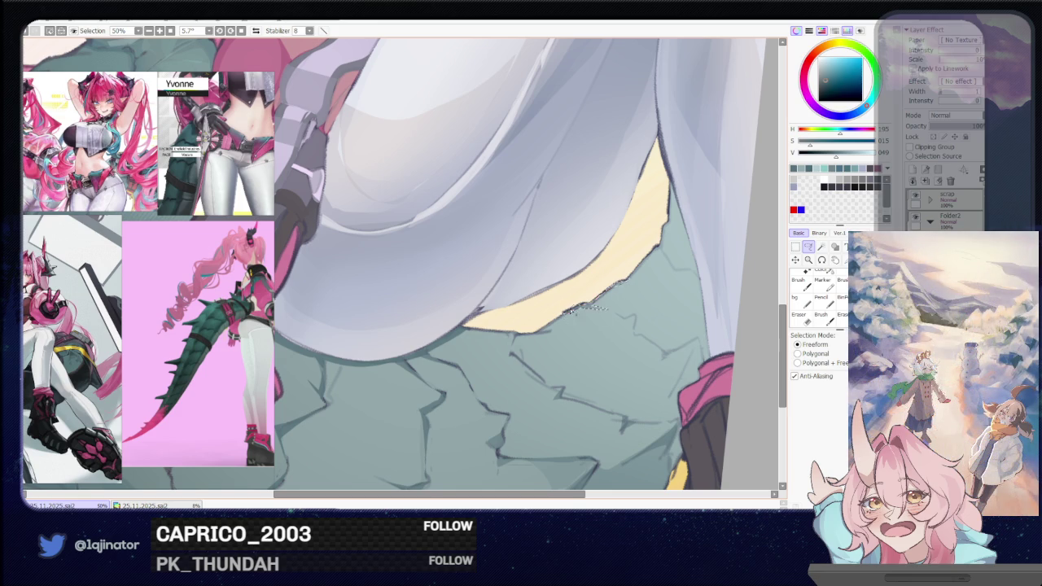
scroll(621, 305, "right", 2)
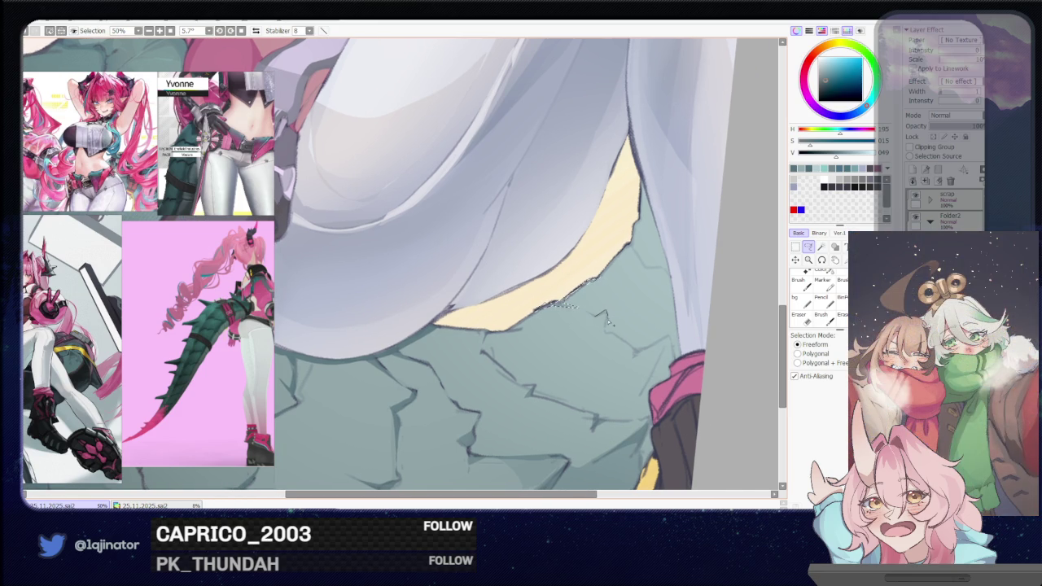
scroll(624, 333, "right", 2)
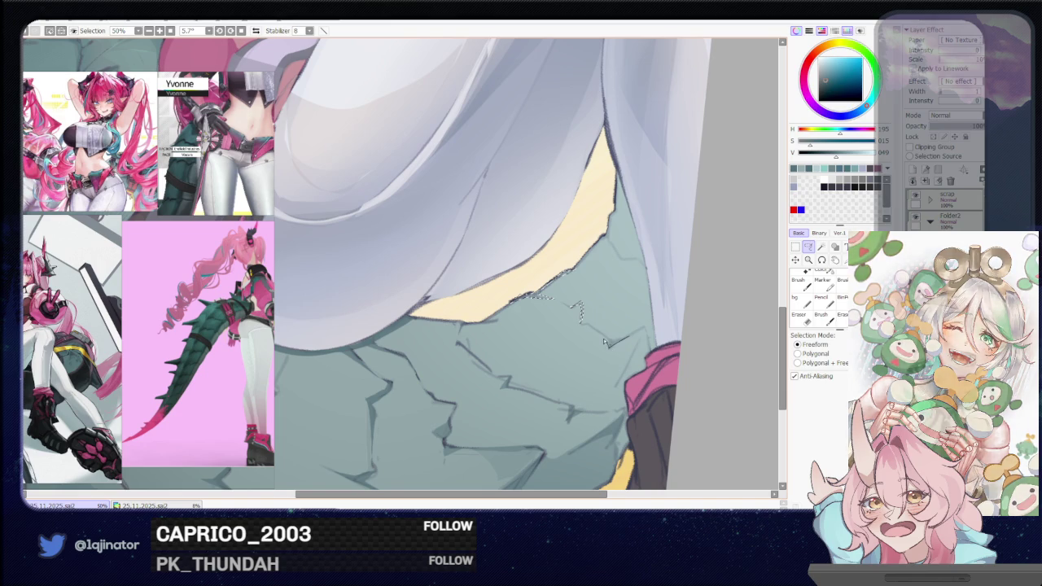
key("b")
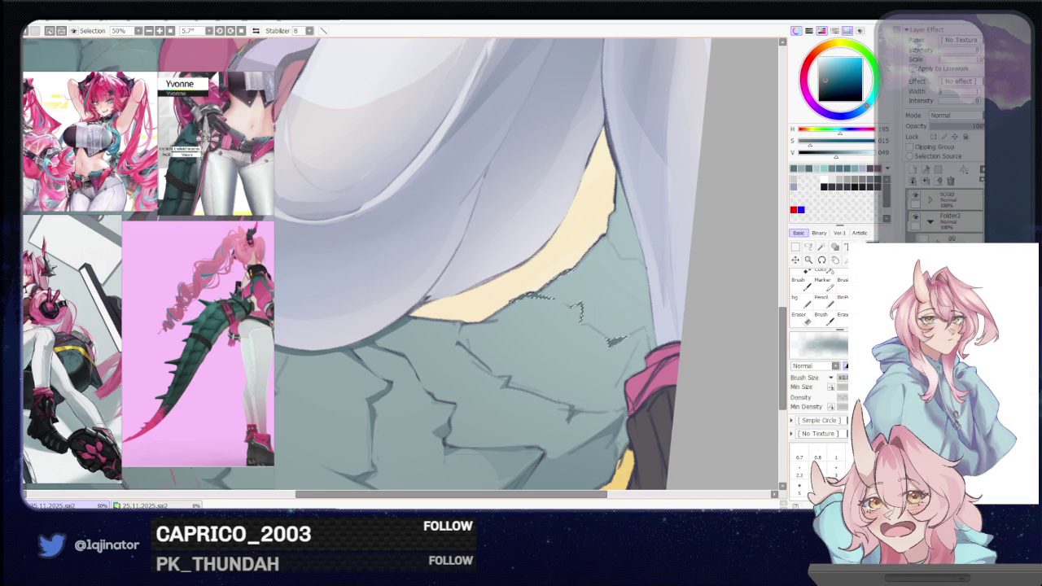
scroll(611, 342, "down", 5)
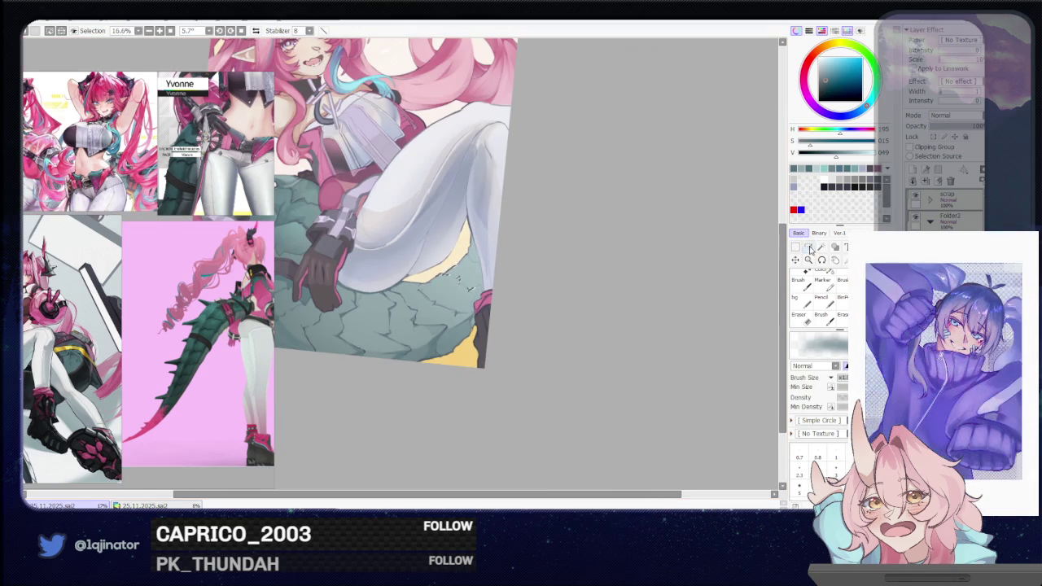
left_click(808, 246)
scroll(563, 320, "up", 3)
mouse_move(633, 270)
left_mouse_down()
mouse_move(479, 404)
mouse_move(433, 320)
left_mouse_up()
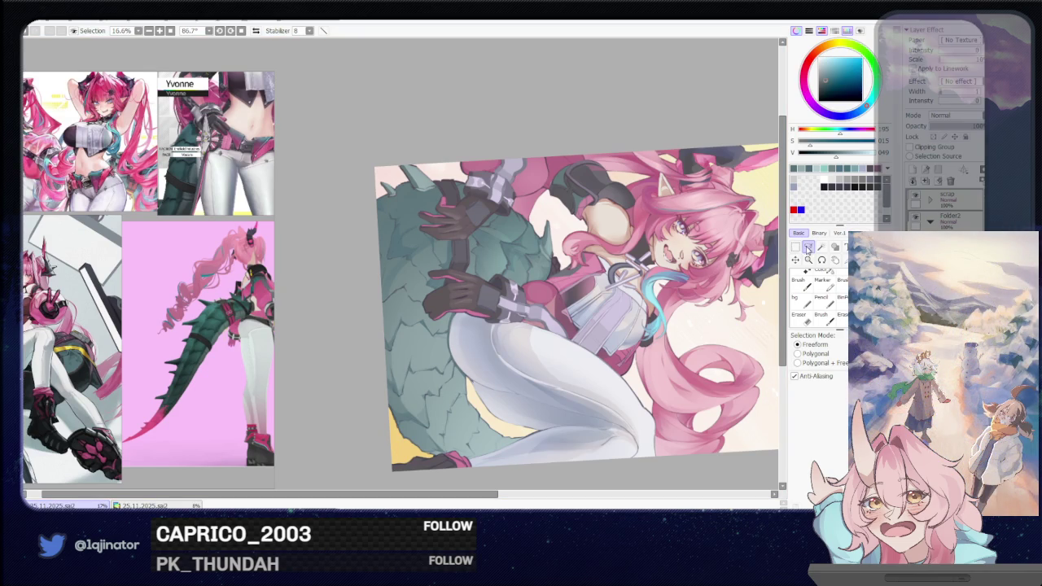
- Frame the tail beside the hands and lasso a scale-shaped patch on the green tail
mouse_move(609, 387)
left_mouse_down()
mouse_move(502, 324)
mouse_move(424, 346)
left_mouse_up()
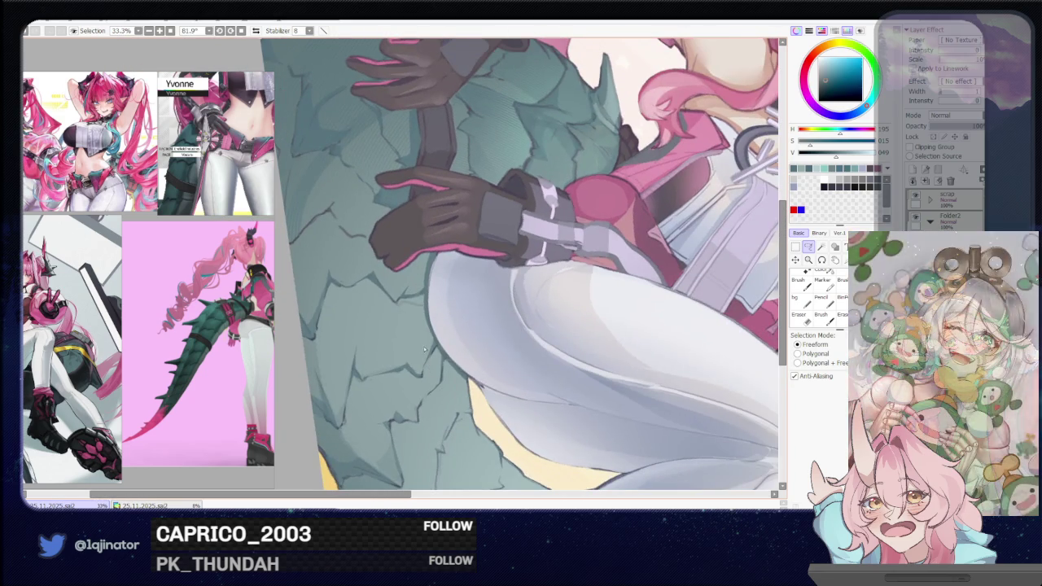
scroll(423, 346, "up", 1)
mouse_move(412, 353)
left_mouse_down()
mouse_move(467, 319)
mouse_move(425, 412)
mouse_move(443, 365)
mouse_move(453, 402)
left_mouse_up()
scroll(444, 388, "down", 3)
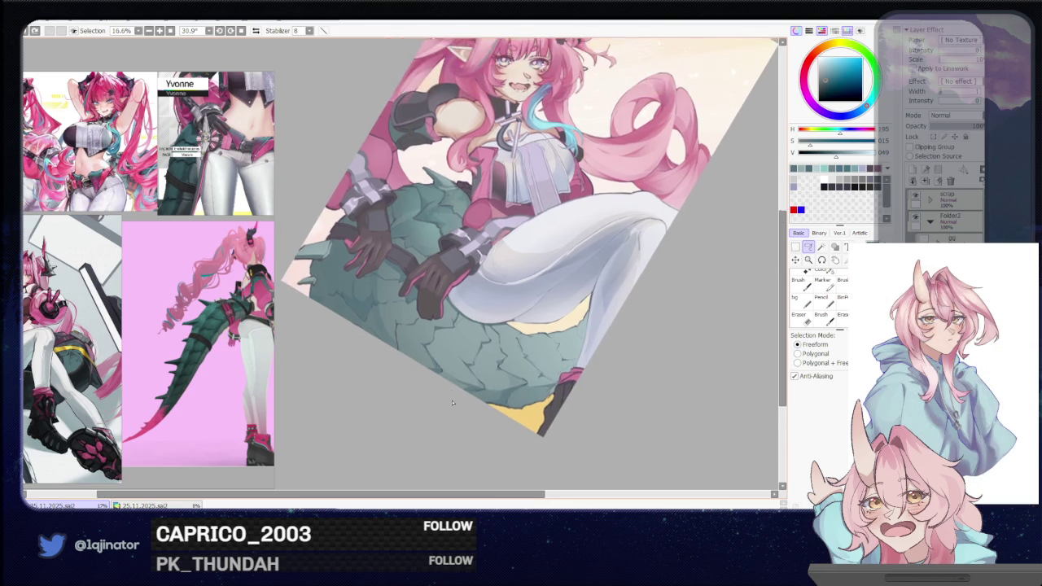
scroll(445, 404, "up", 1)
scroll(423, 390, "up", 1)
scroll(423, 389, "up", 1)
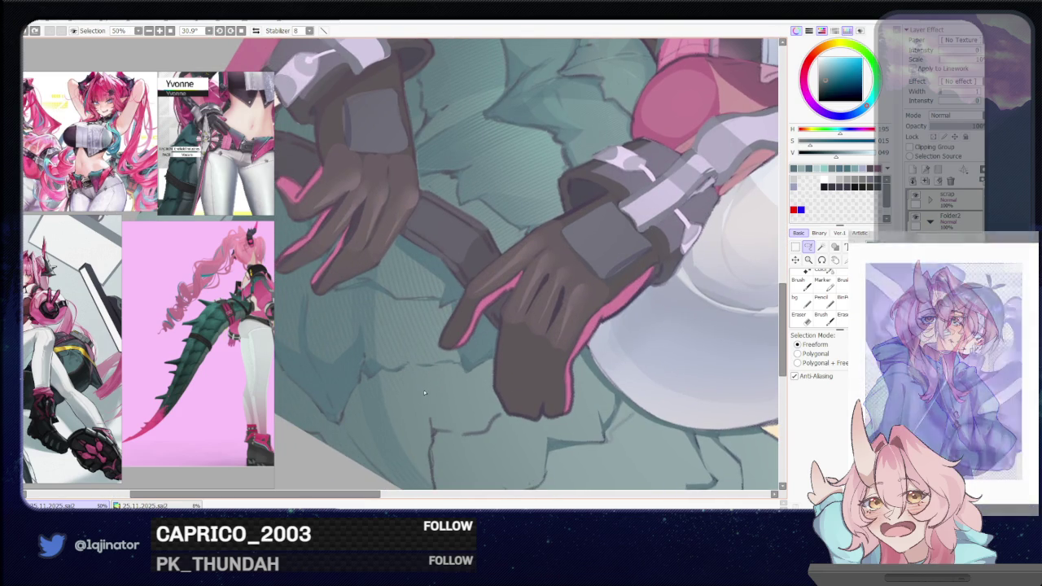
scroll(423, 390, "down", 2)
mouse_move(448, 333)
left_mouse_down()
mouse_move(459, 399)
mouse_move(407, 403)
mouse_move(379, 383)
left_mouse_up()
scroll(379, 400, "up", 1)
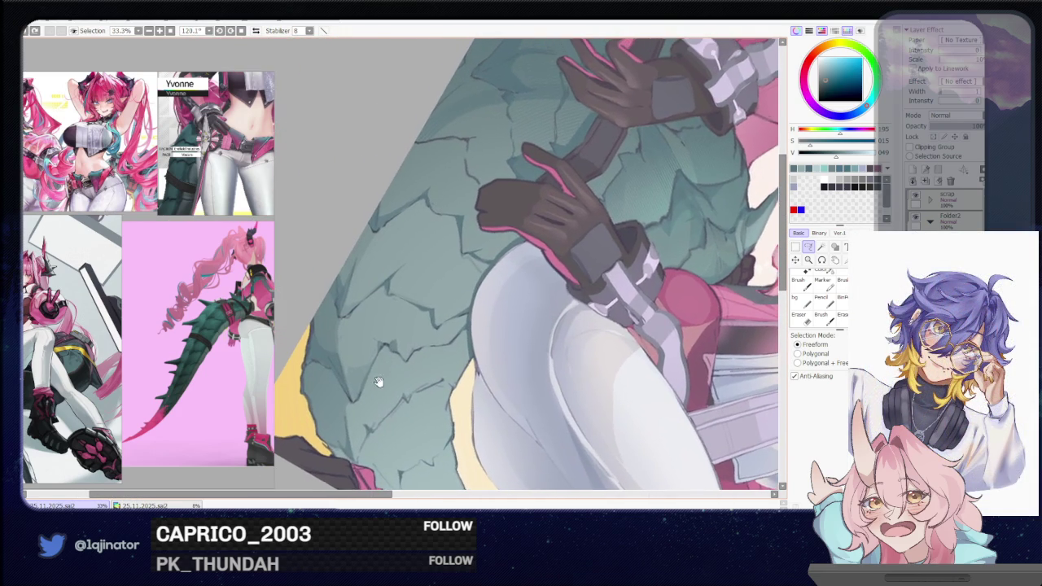
left_click_drag(380, 345, 371, 401)
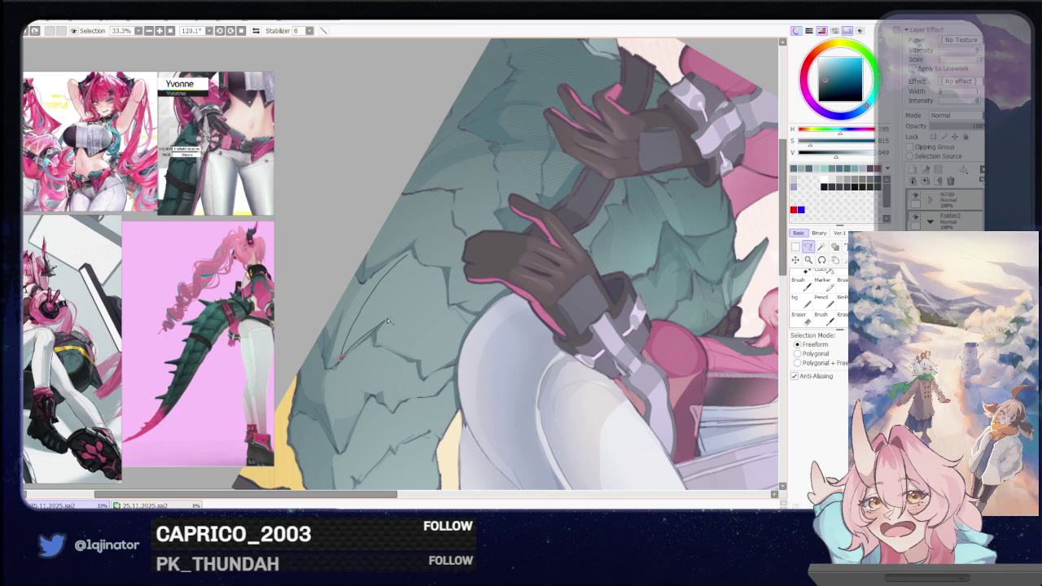
left_click_drag(386, 317, 409, 279)
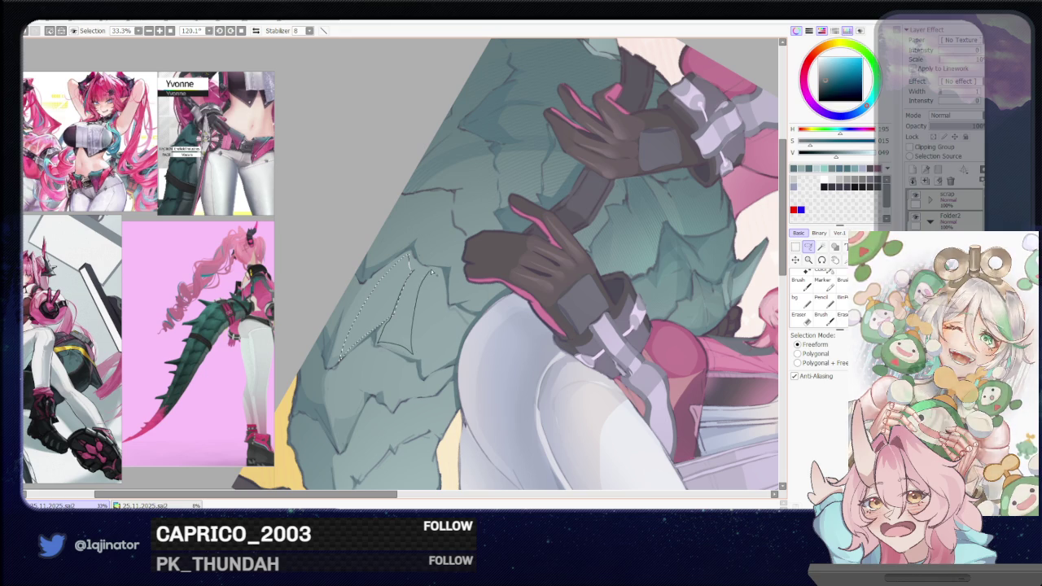
left_click_drag(413, 339, 423, 269)
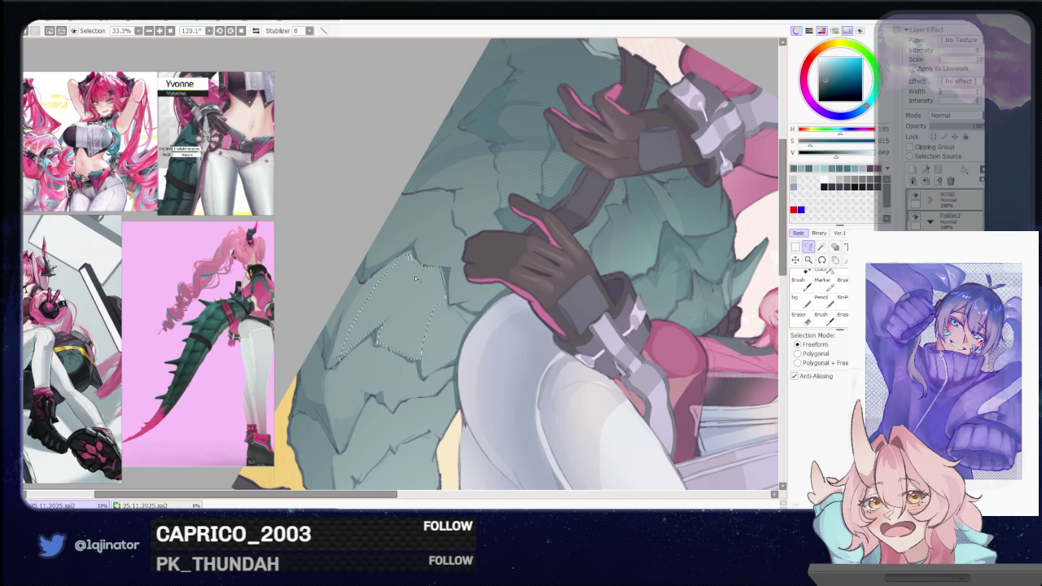
- Paint inside the selected tail patch with the brush, then return to the Lasso
key("b")
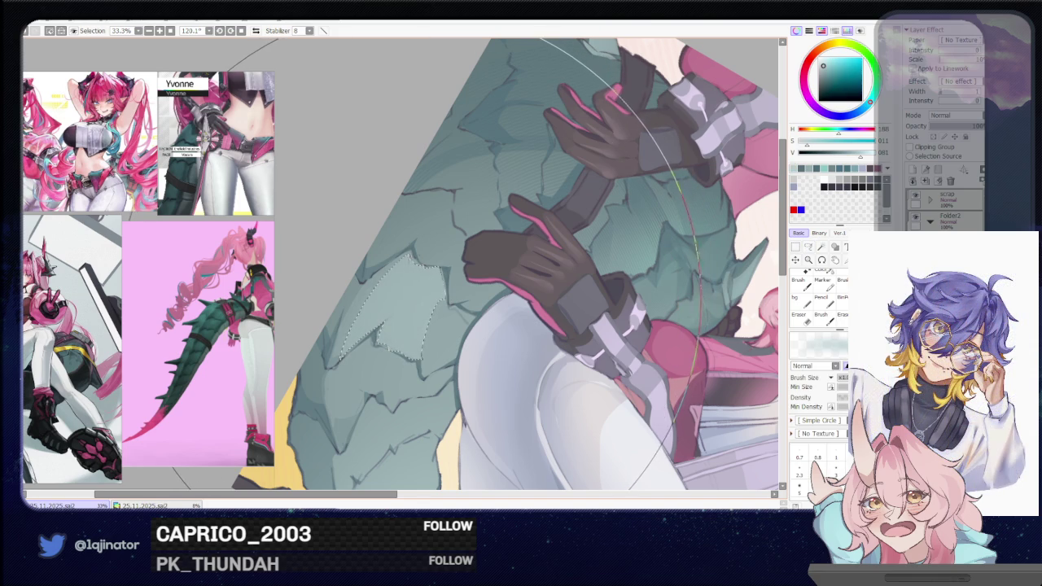
left_click_drag(480, 314, 456, 289)
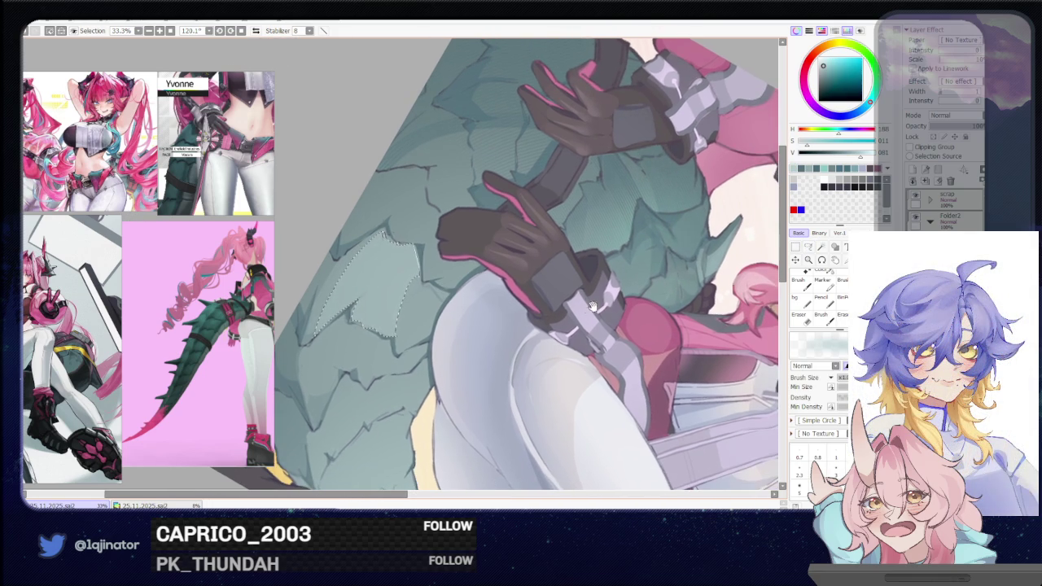
left_click_drag(594, 307, 616, 258)
left_click_drag(545, 314, 542, 355)
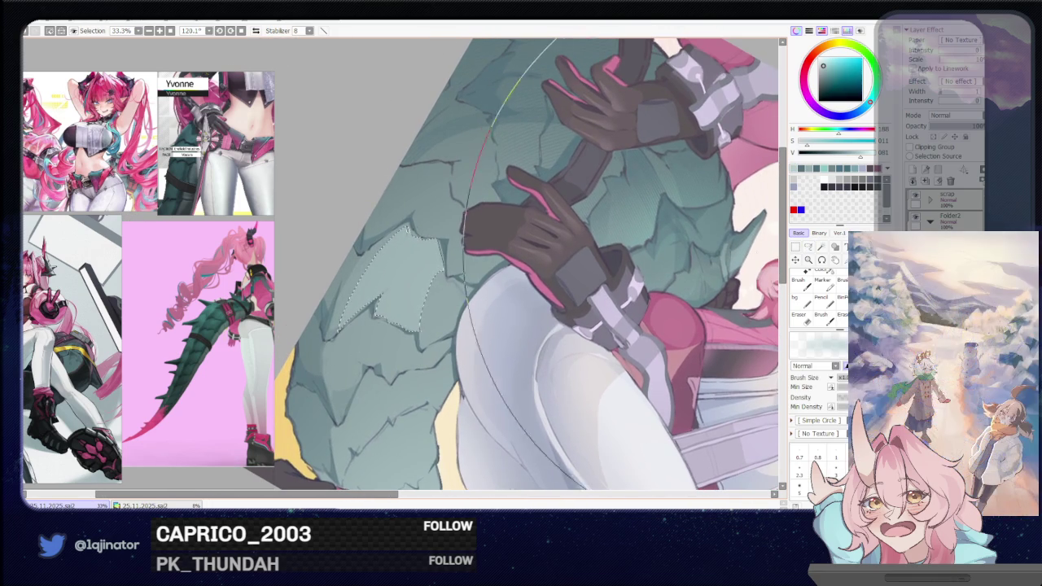
key("l")
left_click_drag(452, 285, 439, 301)
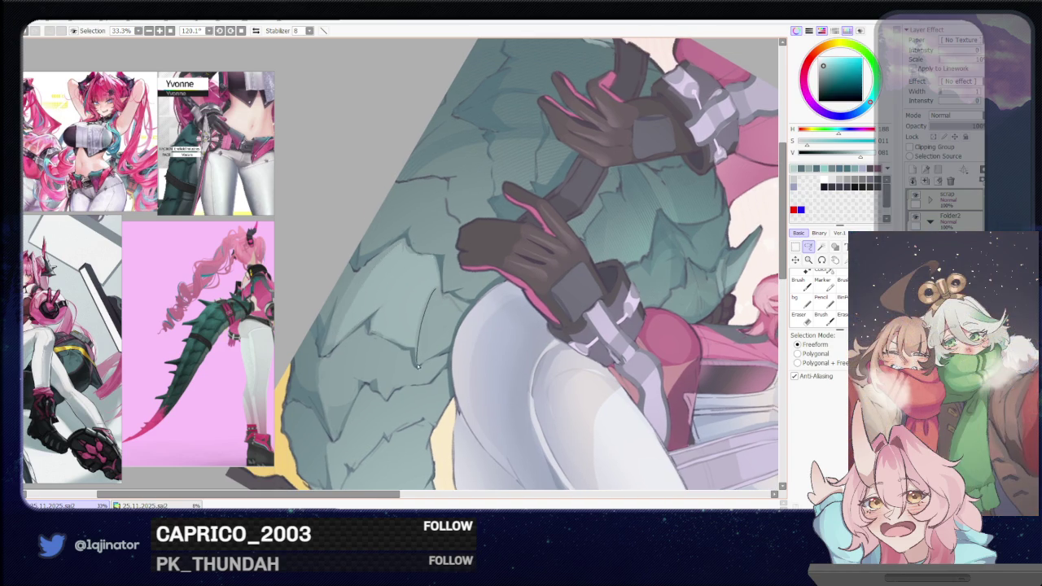
- Outline another scale patch on the tail and paint it with the brush
mouse_move(435, 331)
left_mouse_down()
mouse_move(455, 301)
mouse_move(446, 298)
left_mouse_up()
key("b")
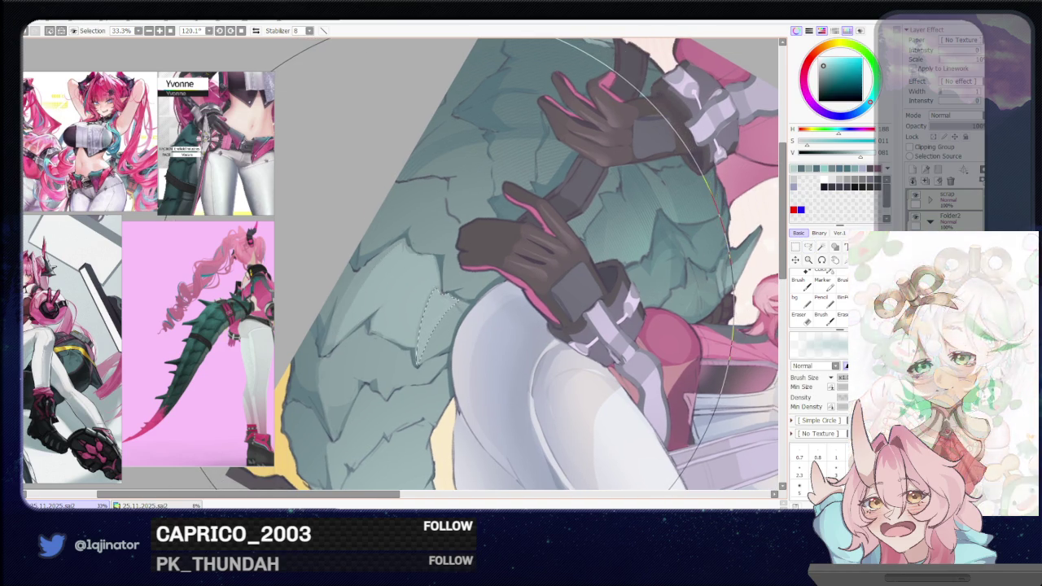
key("l")
left_click_drag(363, 368, 400, 333)
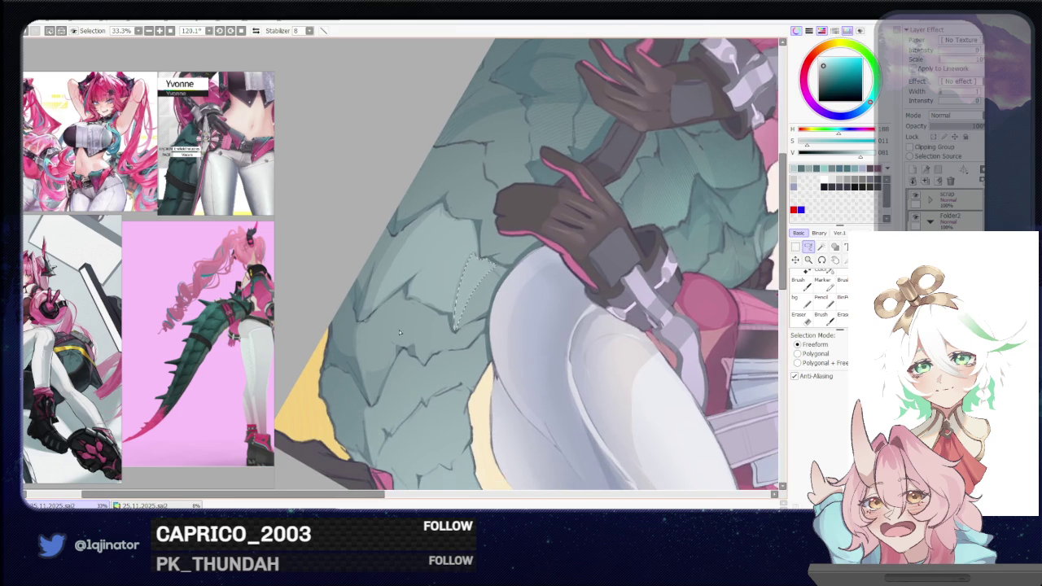
- Replace the selection with a lasso around a scale on the tail's left edge and shade it
key("ctrl+d")
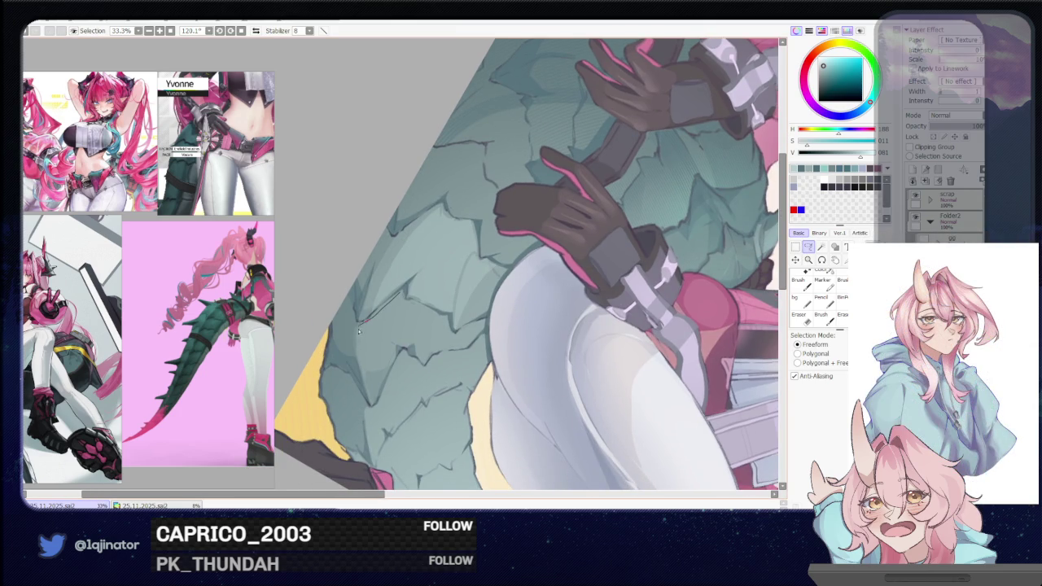
left_click_drag(364, 395, 379, 395)
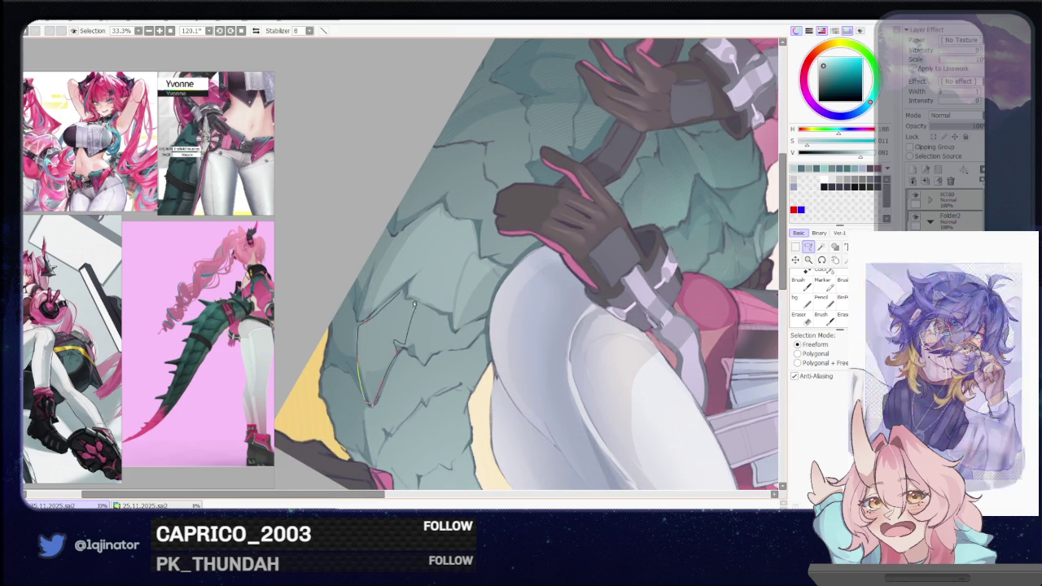
left_click_drag(413, 312, 404, 298)
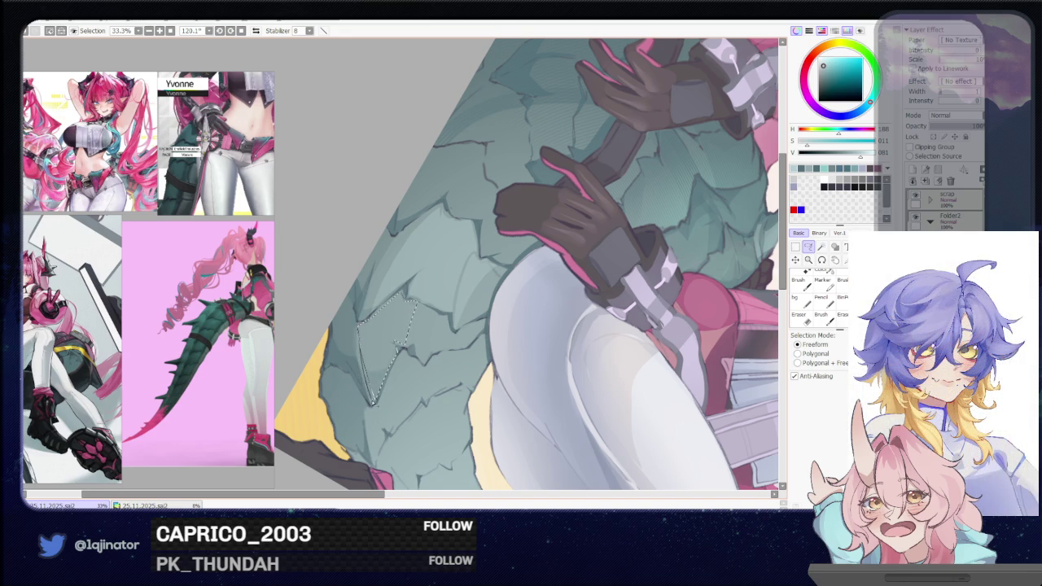
key("b")
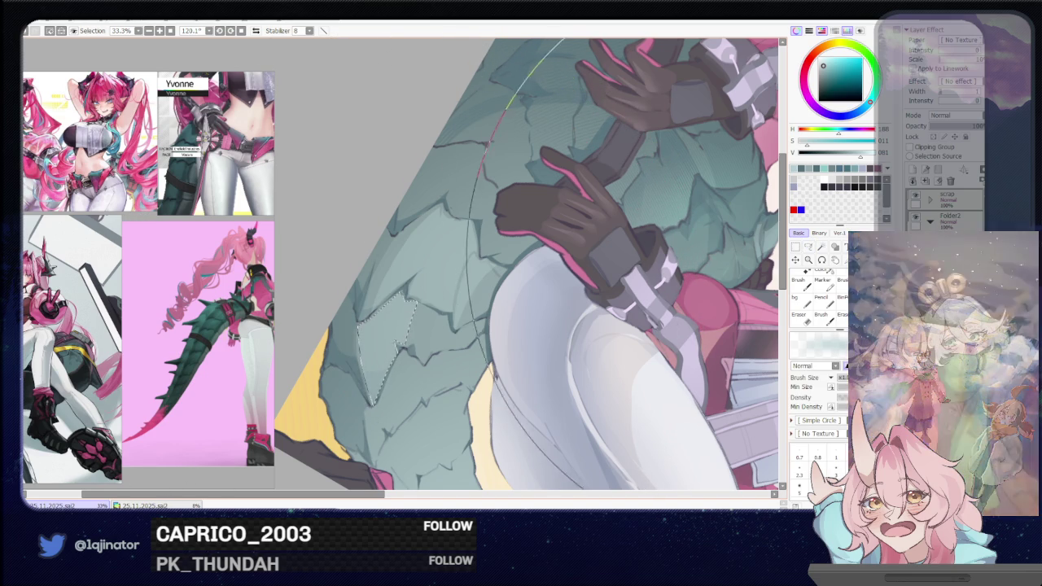
key("l")
- Lasso a fresh scale beside the white thigh, paint it, and switch back to the Lasso
key("ctrl+d")
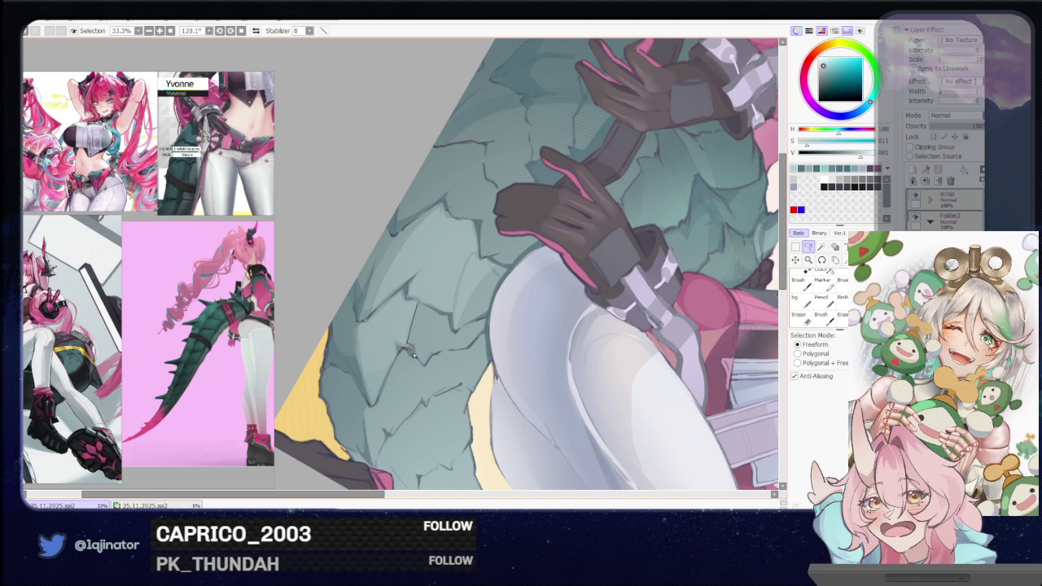
mouse_move(424, 366)
left_mouse_down()
mouse_move(454, 338)
mouse_move(411, 308)
left_mouse_up()
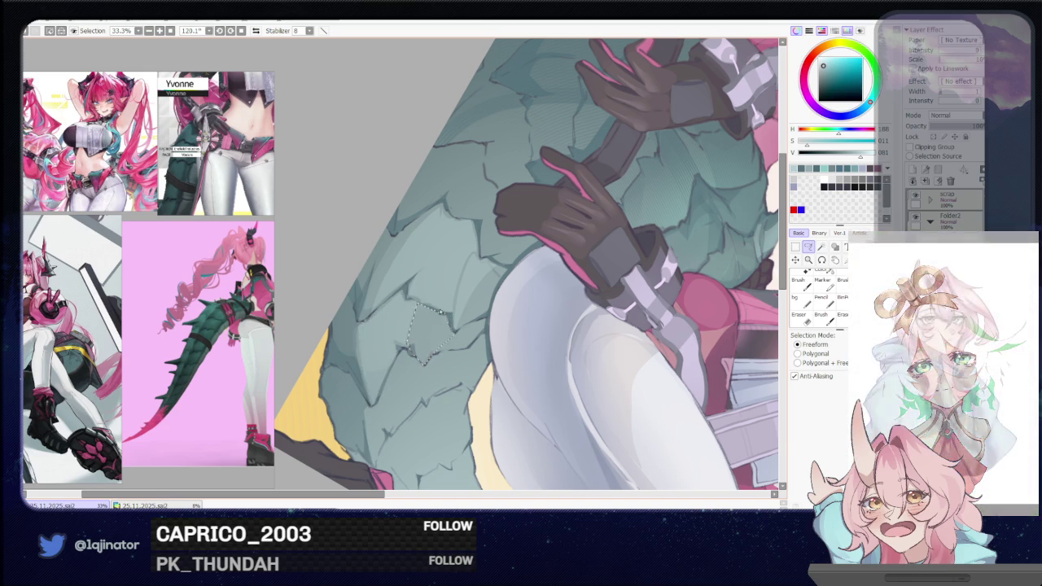
key("b")
left_click_drag(504, 269, 472, 238)
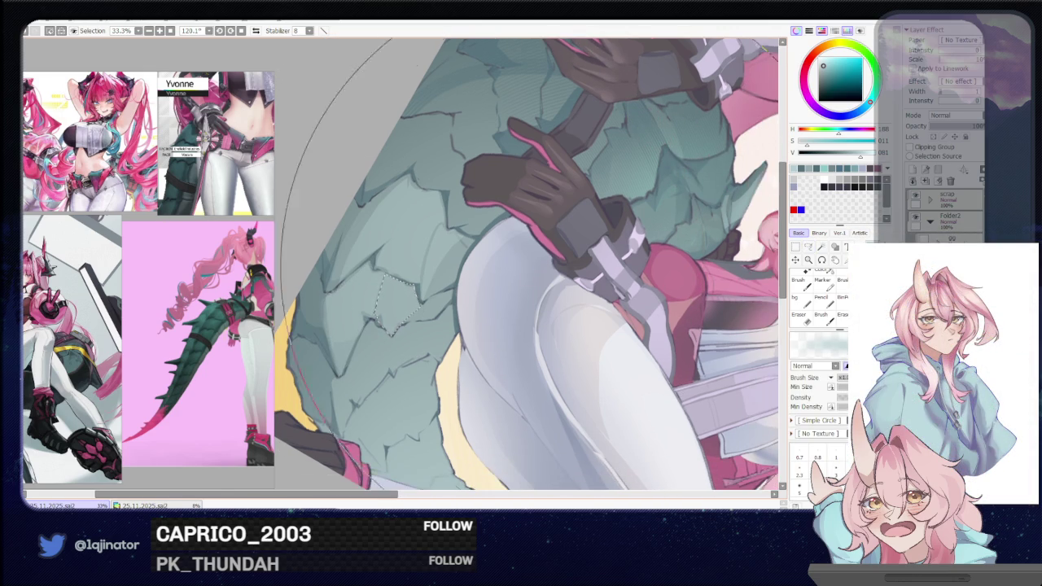
left_click(806, 249)
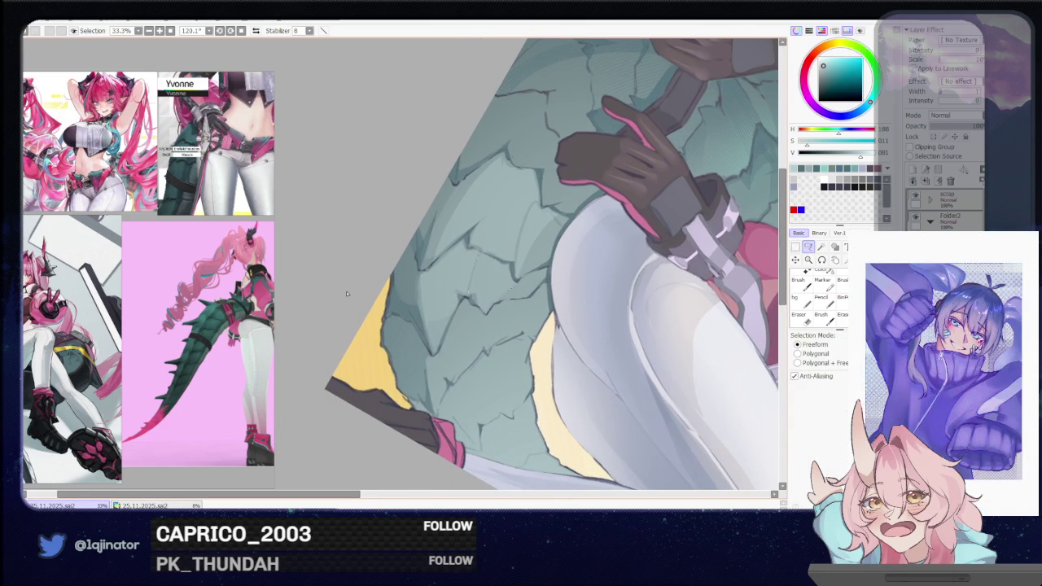
mouse_move(344, 296)
left_mouse_down()
mouse_move(468, 350)
mouse_move(472, 367)
left_mouse_up()
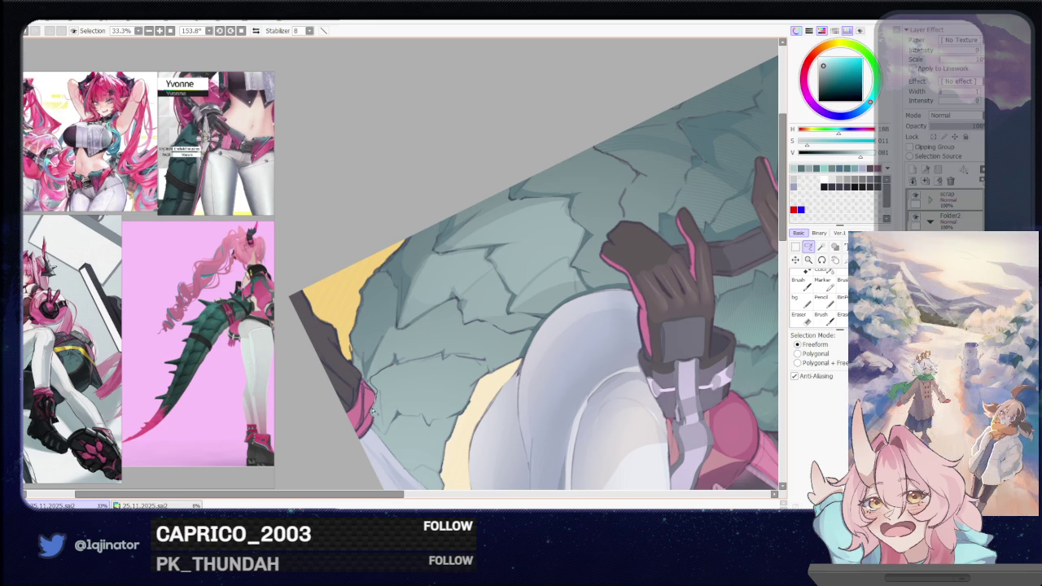
- Lasso a larger patch of cracked teal scales running up along the white thigh's edge and switch to the brush
mouse_move(377, 425)
left_mouse_down()
mouse_move(395, 361)
mouse_move(434, 424)
mouse_move(398, 413)
left_mouse_up()
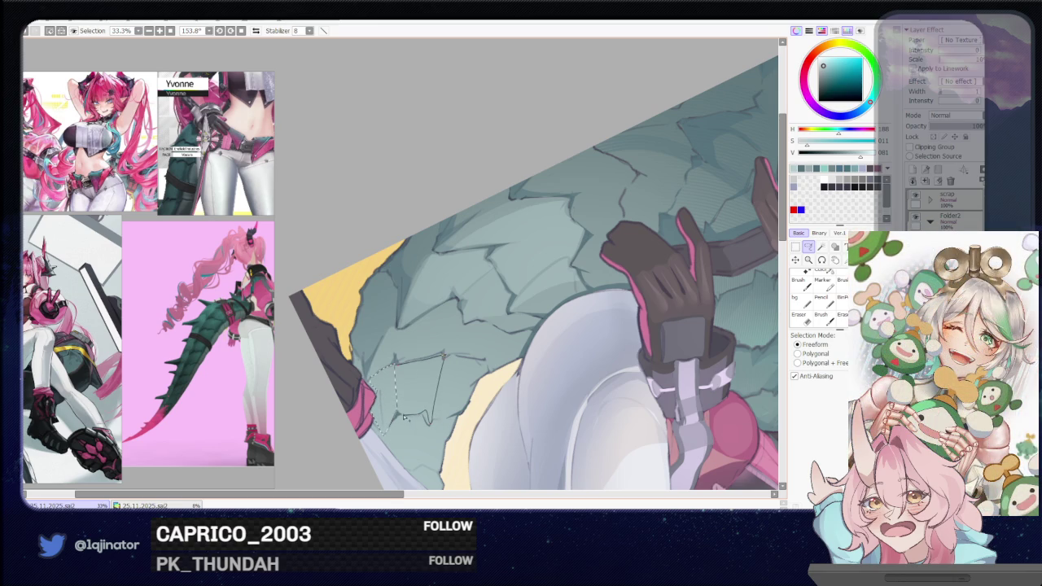
left_click_drag(399, 412, 448, 349)
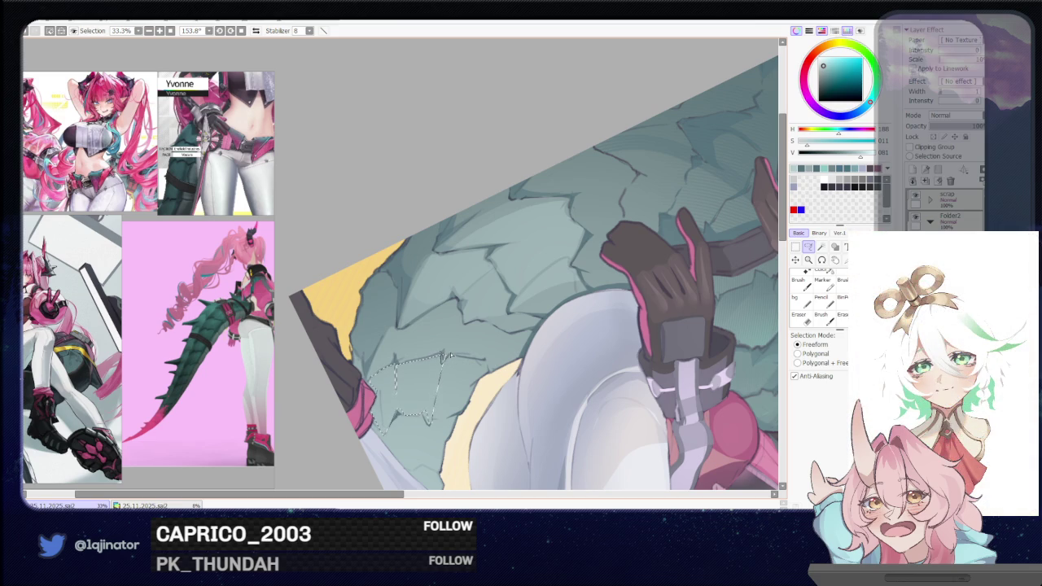
scroll(444, 365, "down", 2)
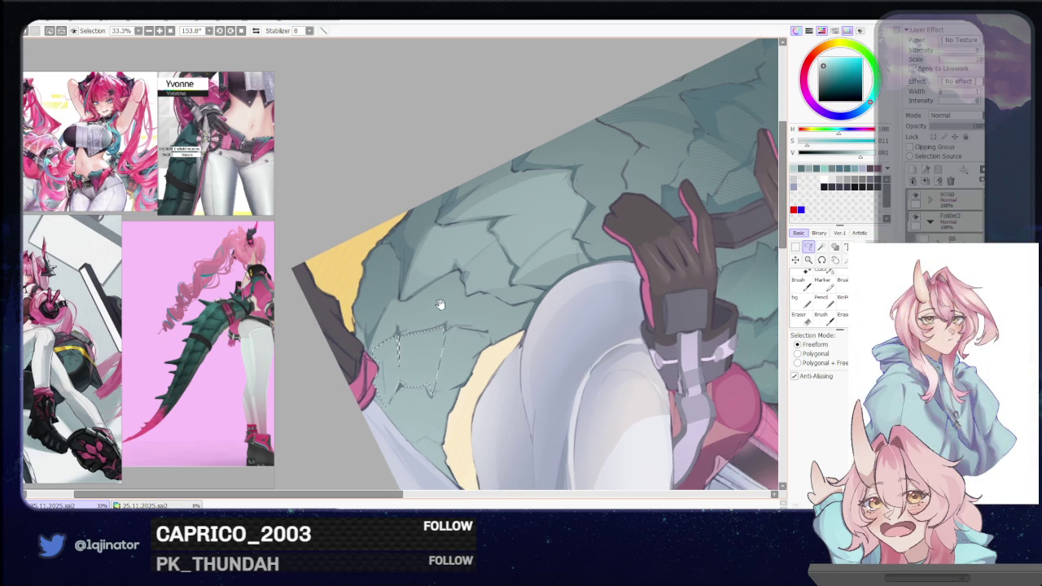
left_click_drag(390, 313, 399, 325)
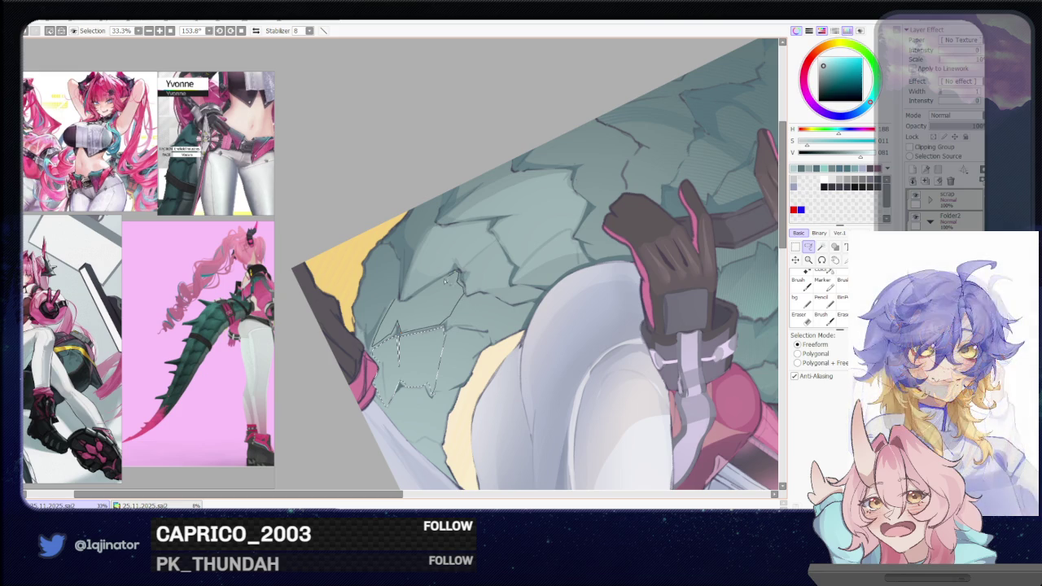
left_click_drag(464, 289, 425, 286)
key("b")
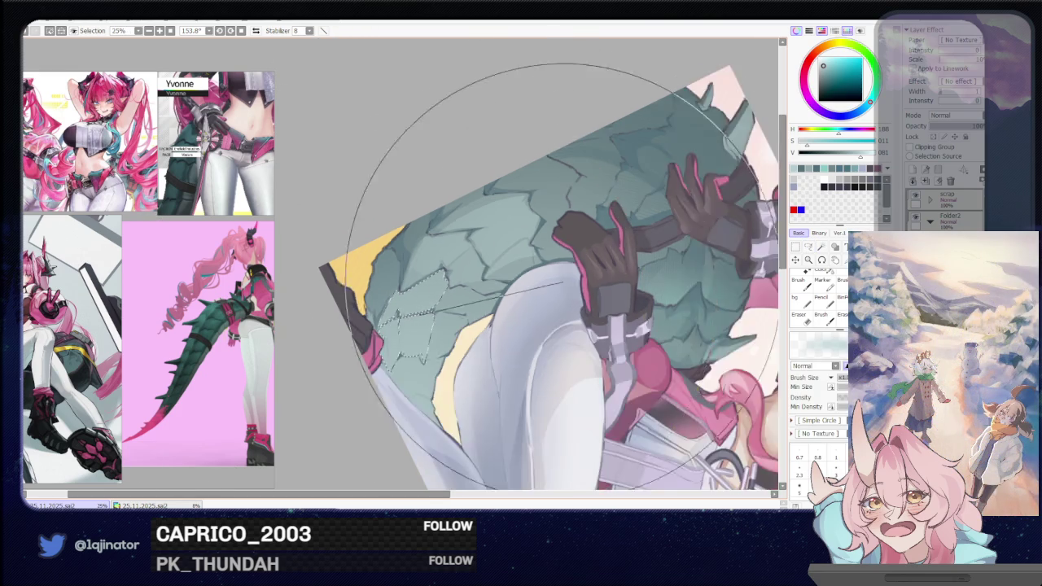
scroll(759, 266, "down", 3)
mouse_move(758, 266)
left_mouse_down()
mouse_move(476, 379)
mouse_move(503, 414)
left_mouse_up()
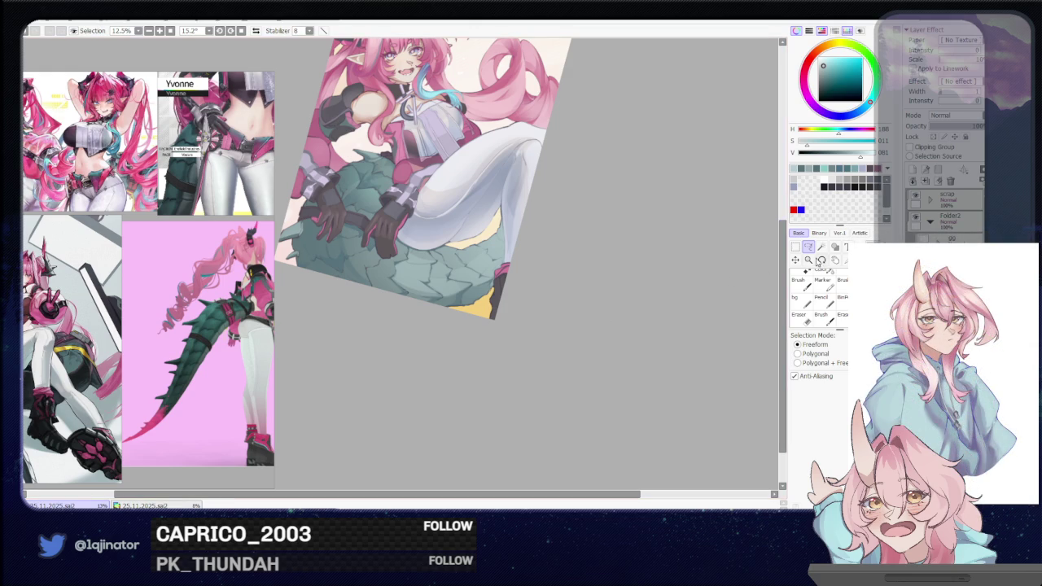
scroll(547, 301, "up", 2)
- Lasso the thin scale-edge sliver between the glove and thigh and shade it with the brush
scroll(570, 298, "up", 2)
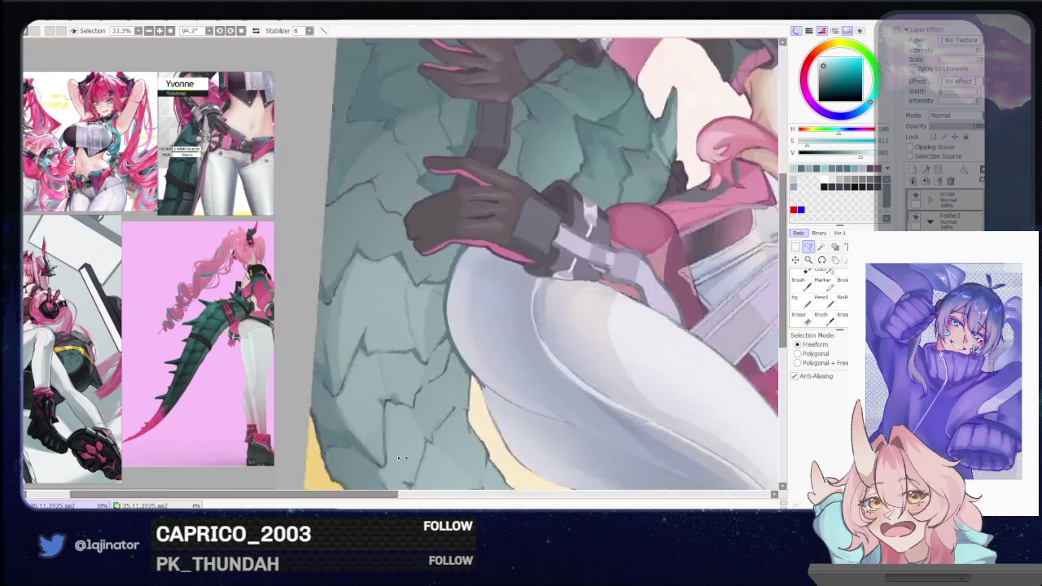
left_click_drag(401, 459, 454, 342)
scroll(454, 342, "up", 1)
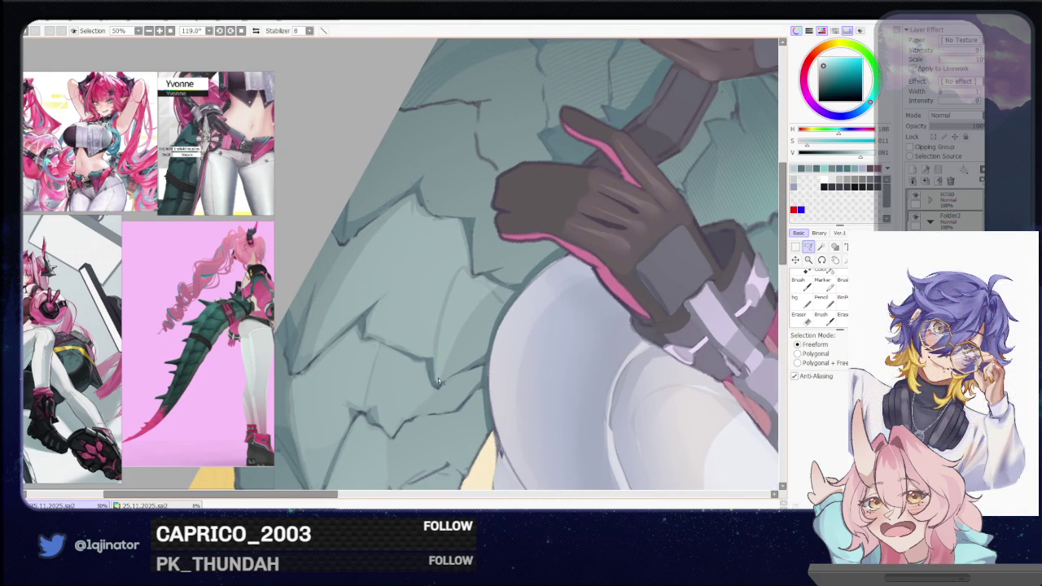
left_click_drag(438, 381, 458, 343)
left_click_drag(494, 295, 437, 381)
key("b")
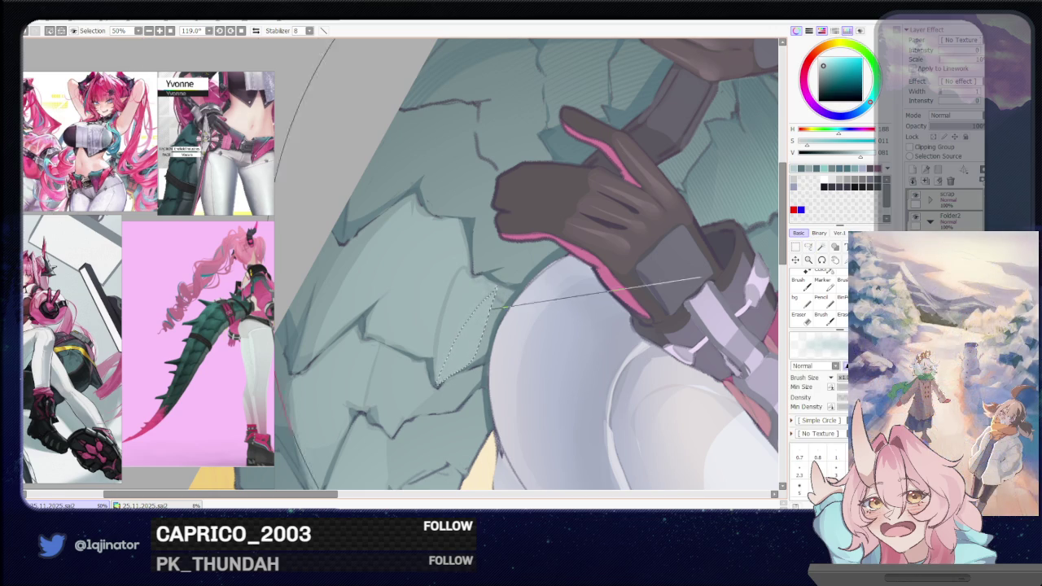
scroll(700, 278, "down", 5)
key("l")
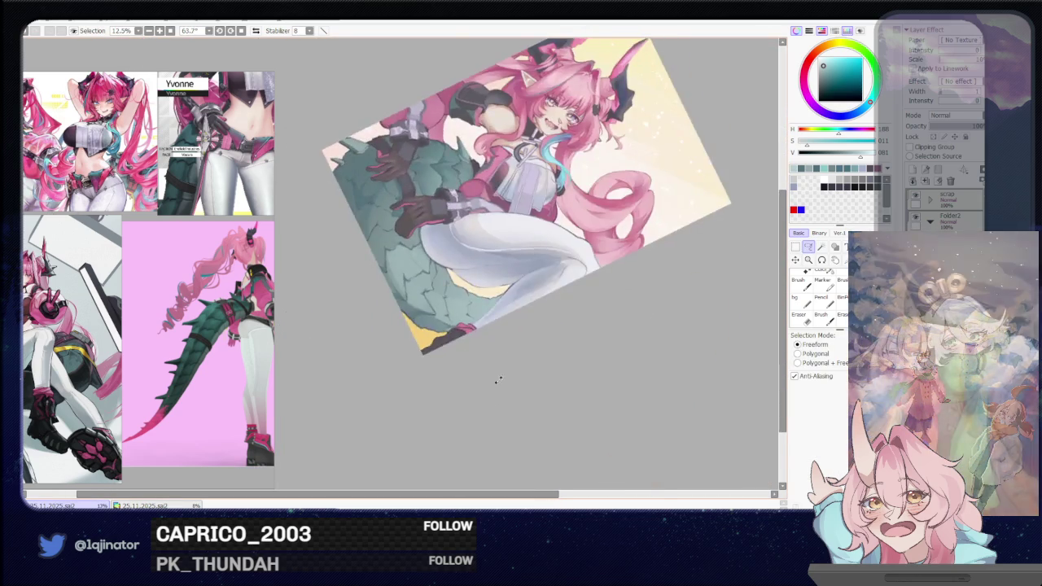
scroll(513, 342, "up", 3)
scroll(530, 301, "up", 1)
scroll(545, 289, "up", 2)
- Begin a lasso outline of the scale edges running down-left from the glove
mouse_move(556, 277)
left_mouse_down()
mouse_move(404, 437)
mouse_move(478, 249)
left_mouse_up()
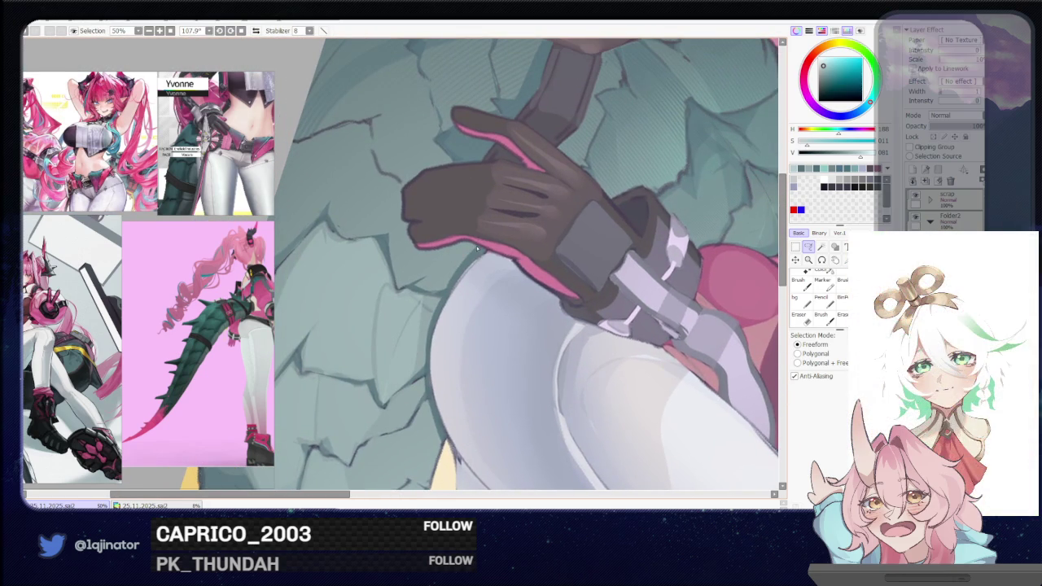
mouse_move(460, 245)
left_mouse_down()
mouse_move(423, 281)
mouse_move(440, 295)
left_mouse_up()
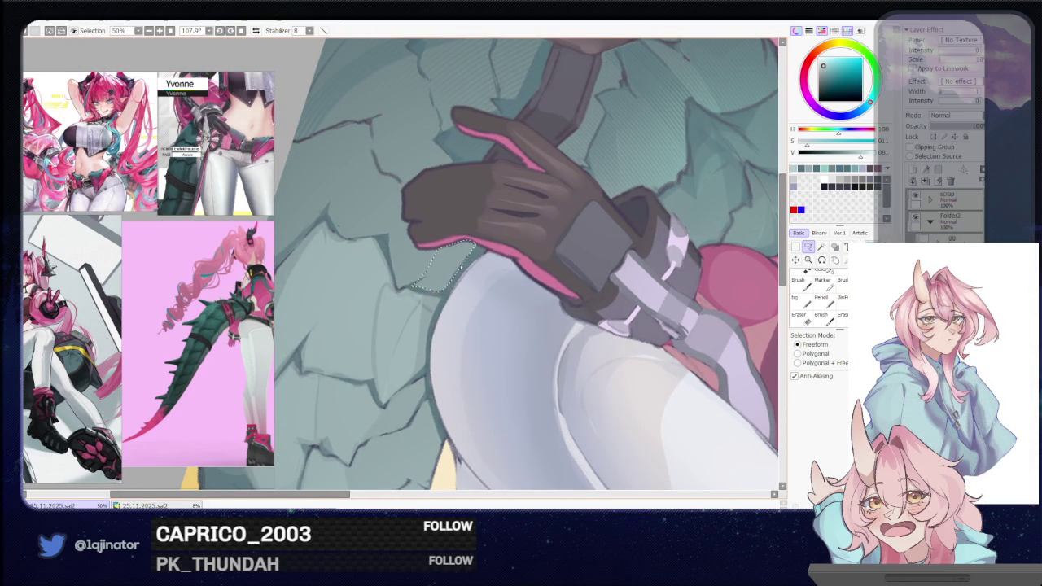
scroll(432, 281, "down", 2)
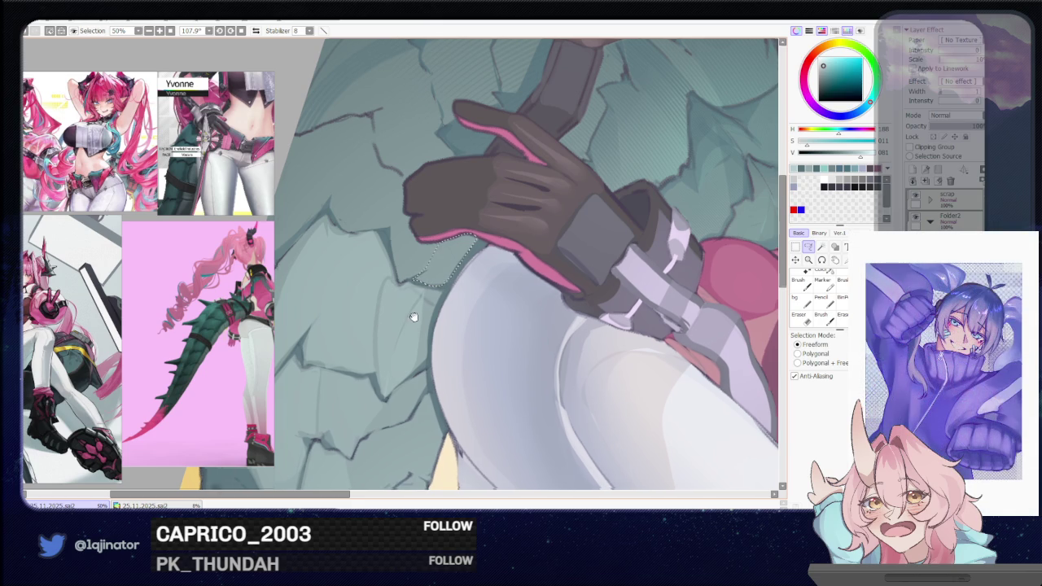
mouse_move(423, 260)
left_mouse_down()
mouse_move(396, 365)
mouse_move(457, 269)
left_mouse_up()
scroll(457, 268, "down", 2)
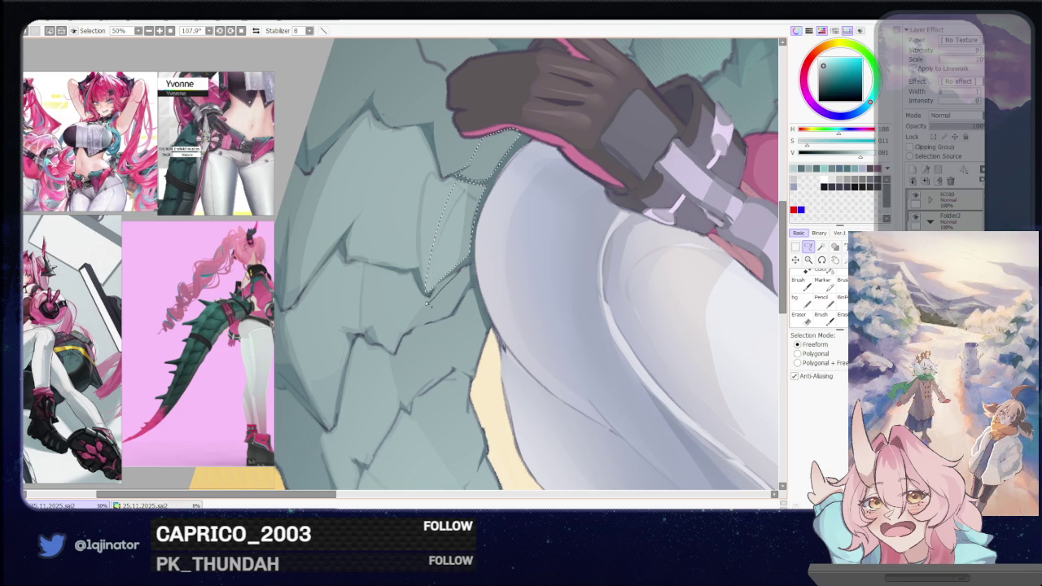
left_click_drag(421, 293, 446, 324)
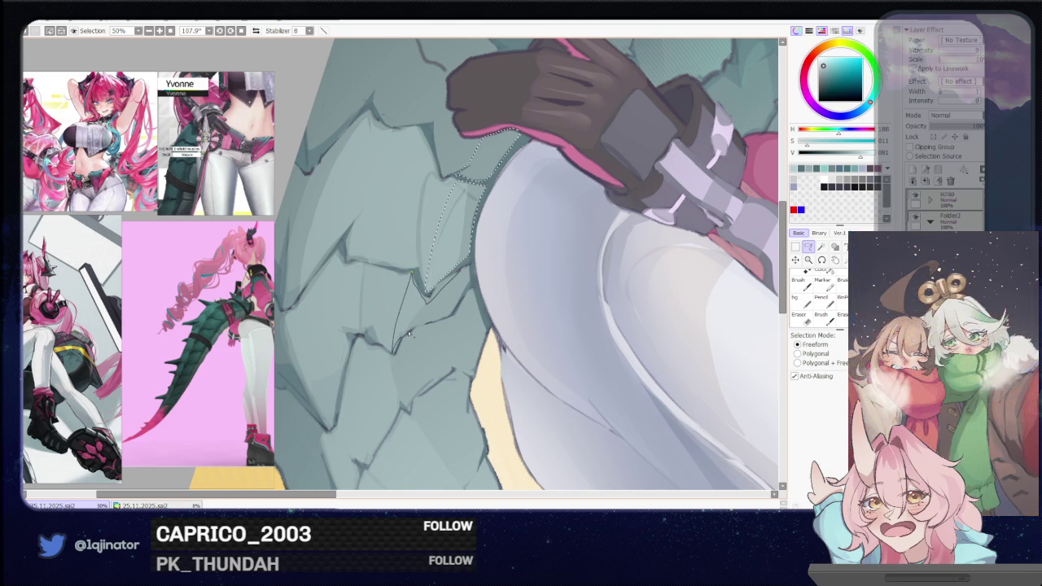
- Extend the strip down the scale edges and back toward the thigh, then shade it with the brush
left_click_drag(453, 316, 474, 275)
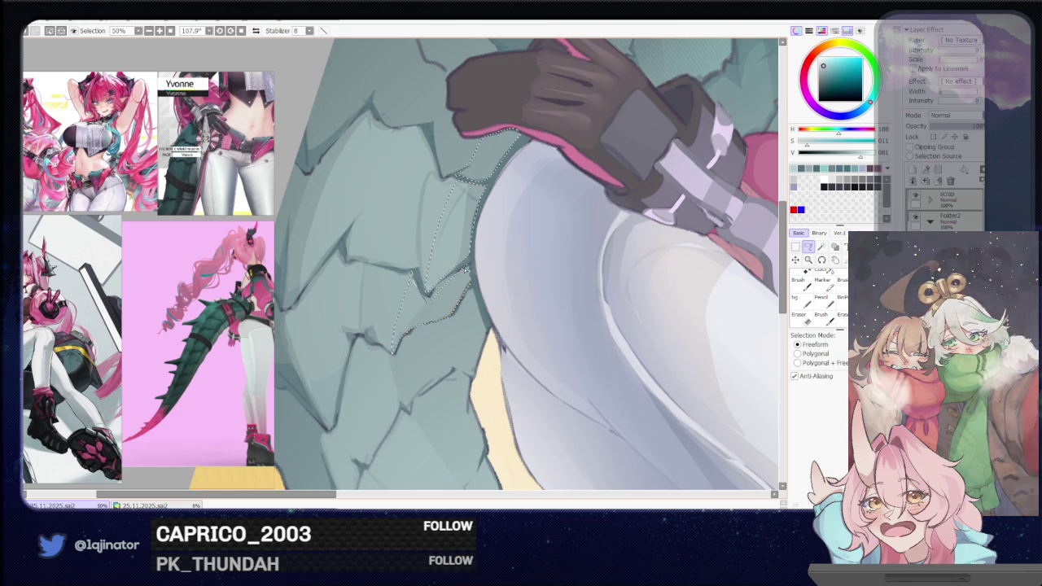
scroll(405, 311, "down", 3)
left_click_drag(407, 300, 414, 360)
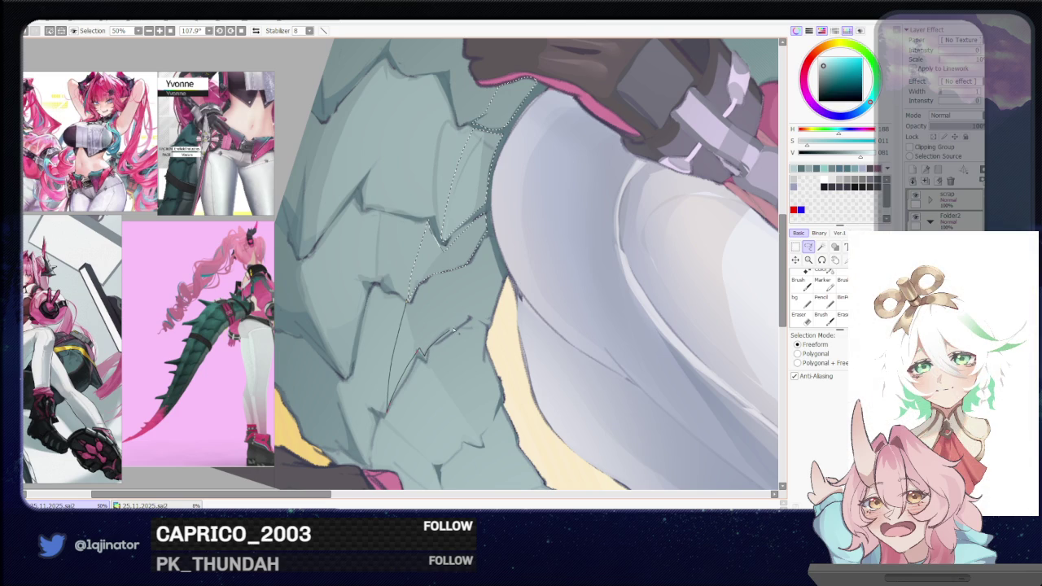
mouse_move(414, 360)
left_mouse_down()
mouse_move(491, 327)
mouse_move(499, 269)
left_mouse_up()
scroll(456, 277, "down", 2)
key("b")
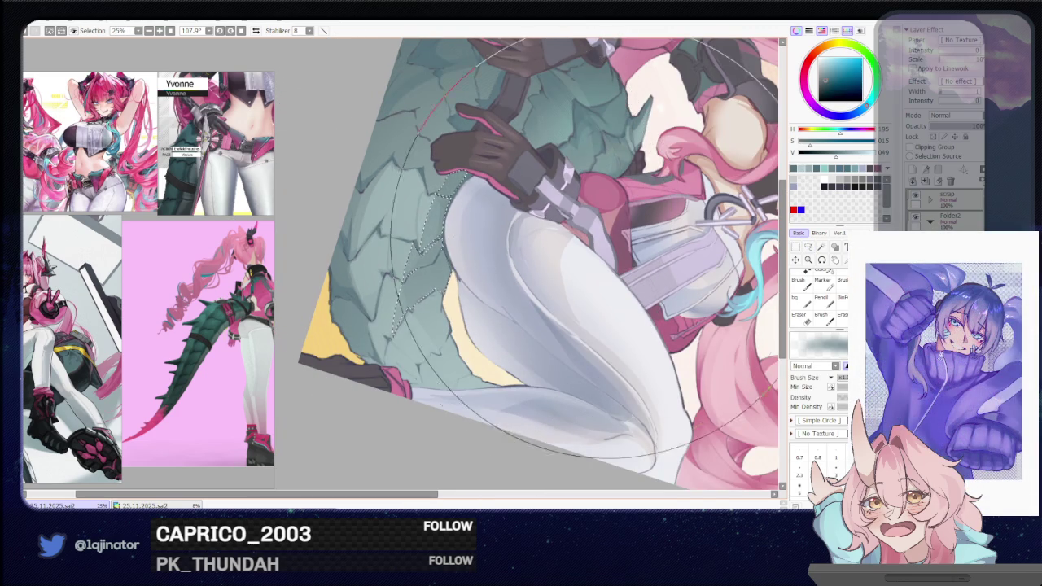
key("l")
mouse_move(696, 273)
left_mouse_down()
mouse_move(438, 334)
mouse_move(442, 419)
left_mouse_up()
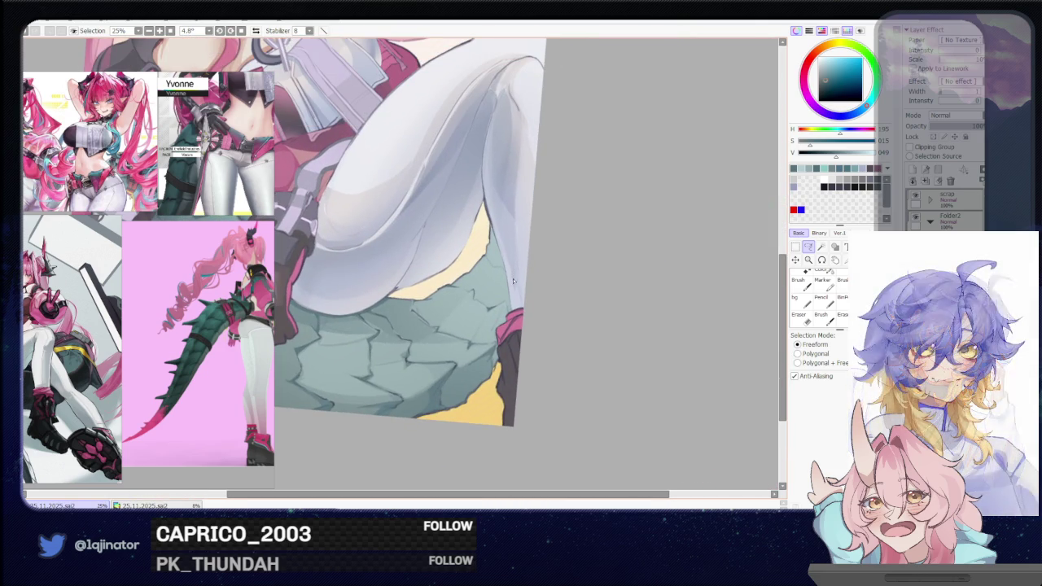
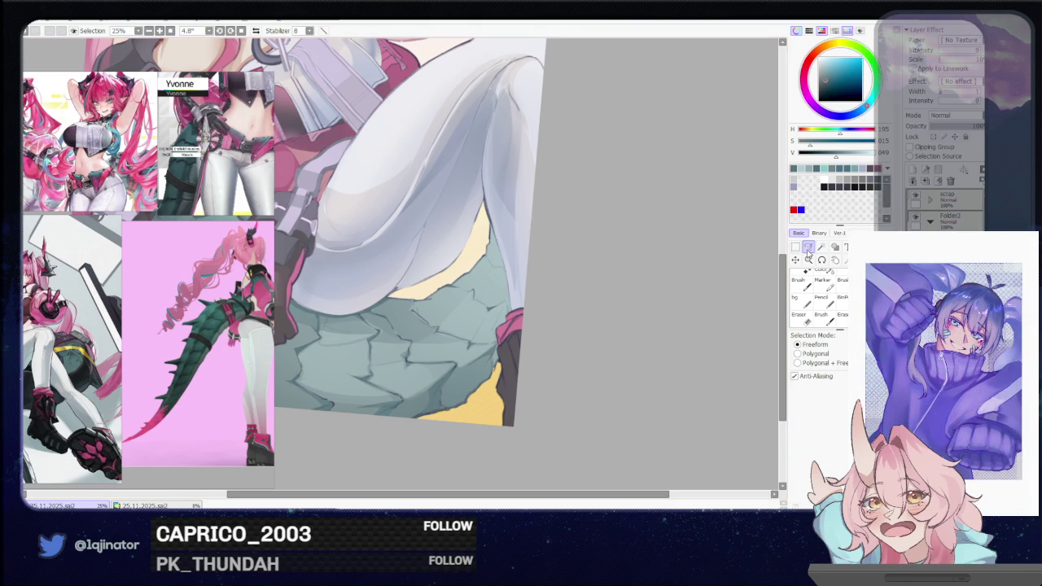
- Lasso two crack areas on the tail left of the gloved hands and shade them with a smaller brush
mouse_move(341, 327)
left_mouse_down()
mouse_move(537, 359)
mouse_move(558, 373)
mouse_move(530, 383)
mouse_move(508, 414)
mouse_move(591, 300)
left_mouse_up()
mouse_move(638, 328)
left_mouse_down()
mouse_move(643, 279)
mouse_move(424, 423)
mouse_move(358, 366)
left_mouse_up()
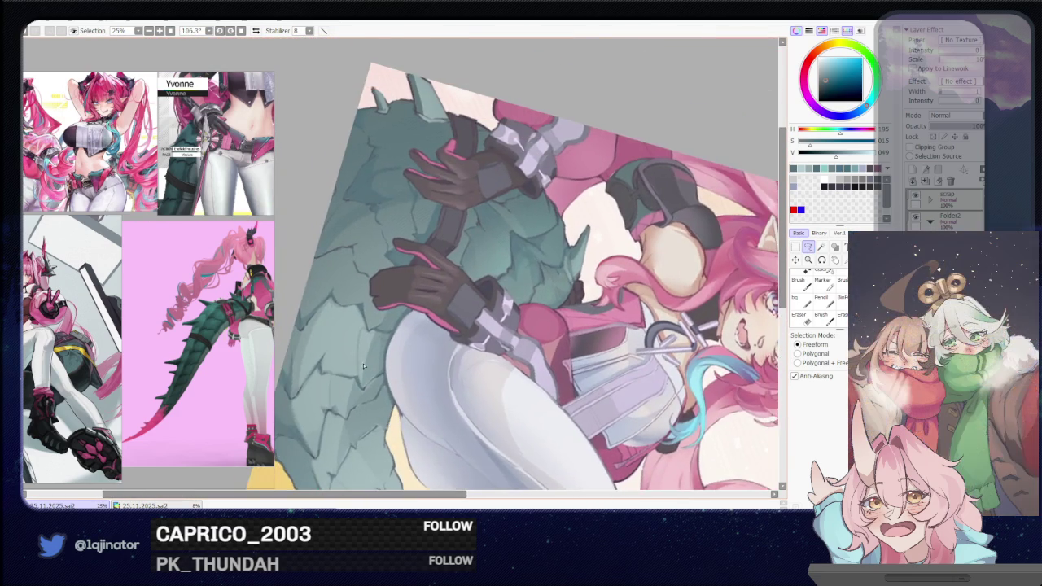
scroll(358, 367, "up", 1)
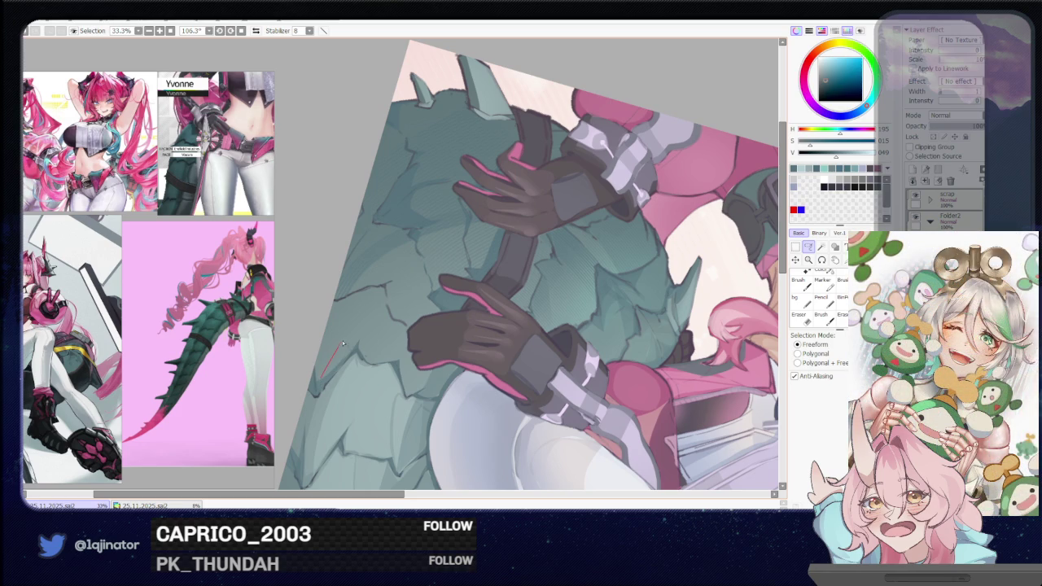
mouse_move(374, 308)
left_mouse_down()
mouse_move(365, 336)
mouse_move(406, 358)
left_mouse_up()
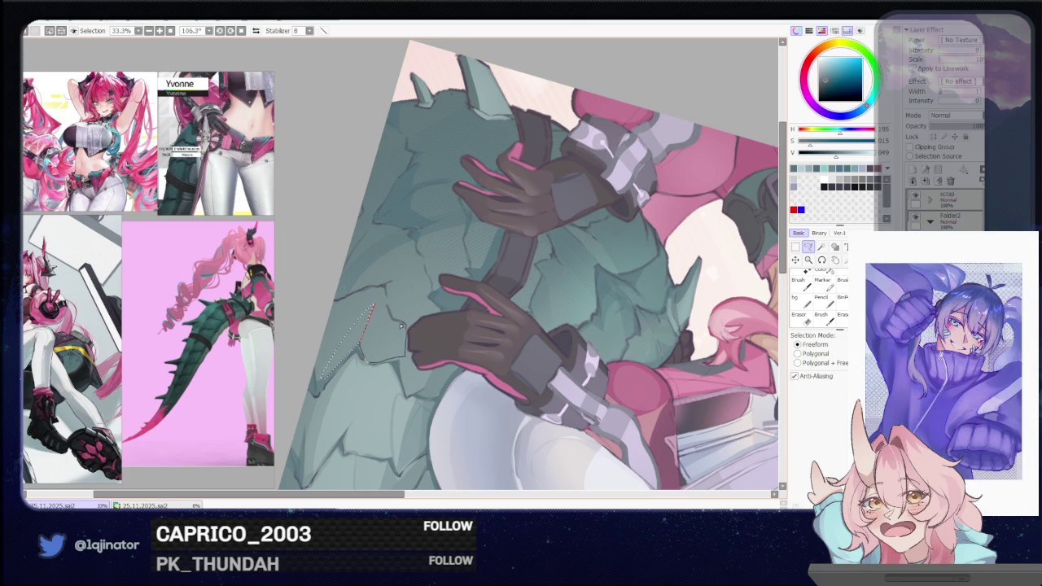
left_click_drag(392, 320, 376, 306)
scroll(397, 325, "down", 1)
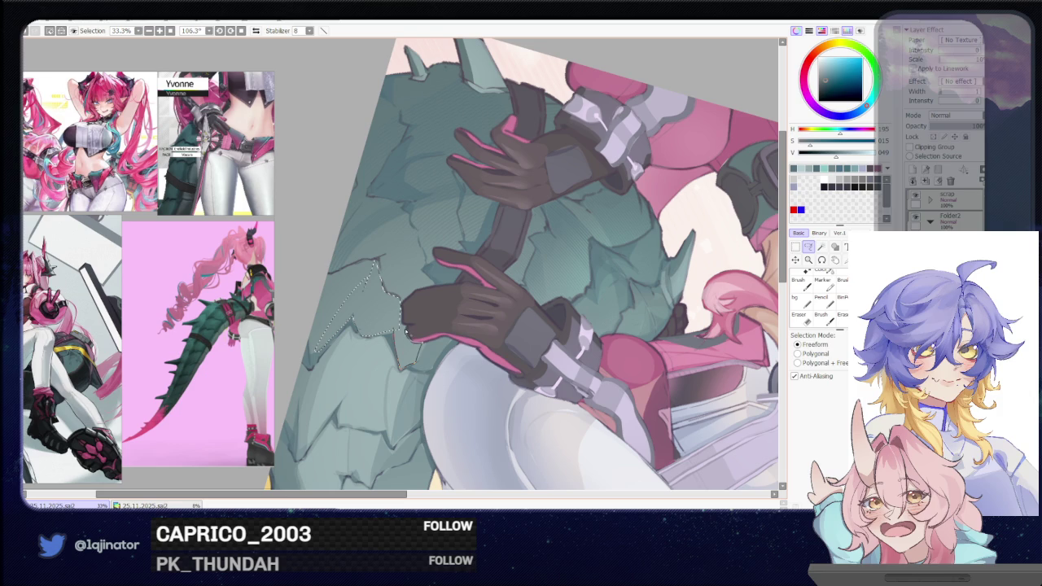
scroll(406, 332, "down", 1)
key("b")
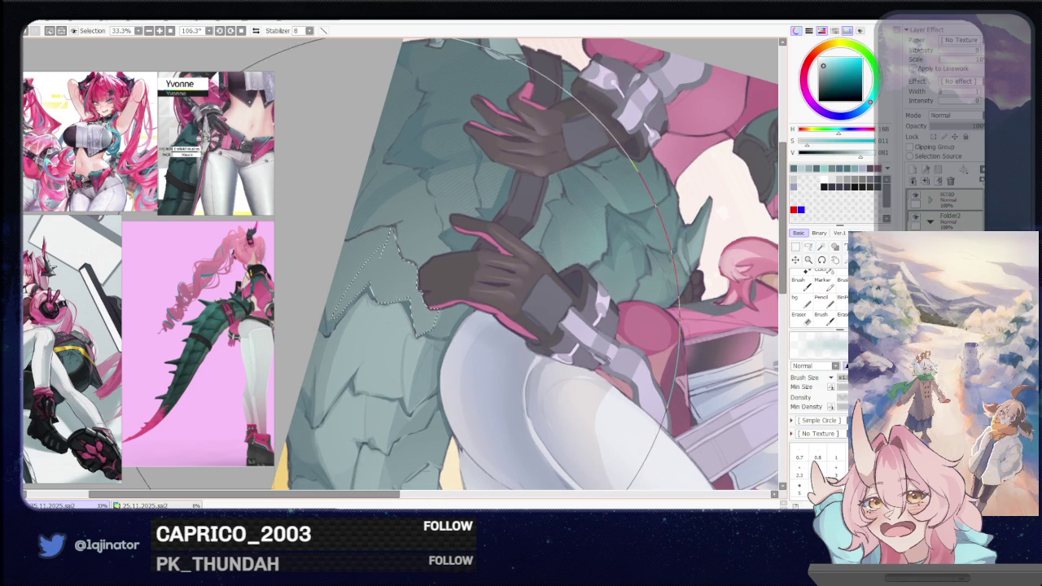
key("bracketleft")
key("bracketleft")
key("bracketleft")
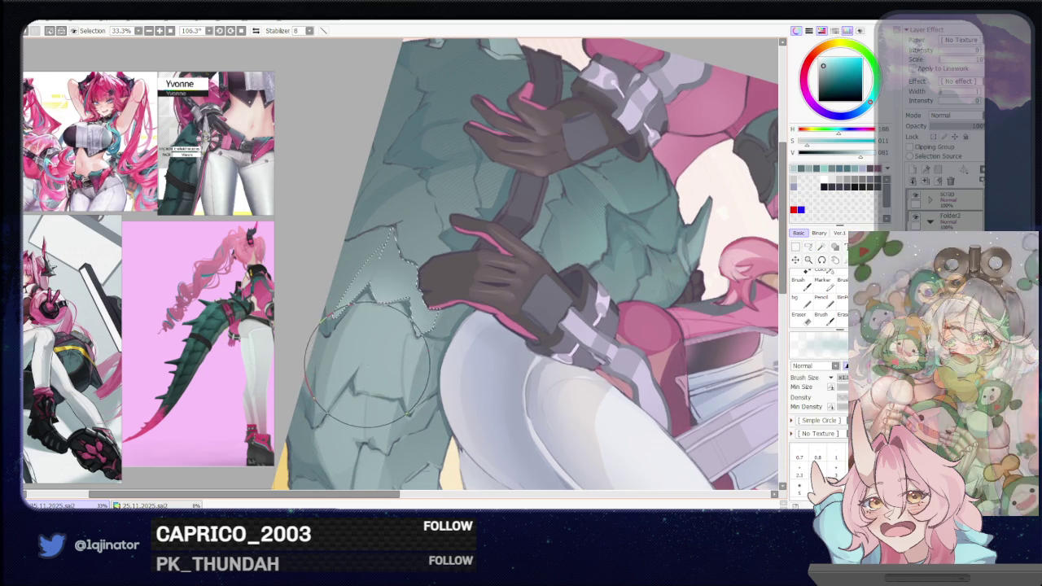
scroll(367, 358, "down", 1)
- Lasso a crack shape below the glove and brush-shade inside it
key("a")
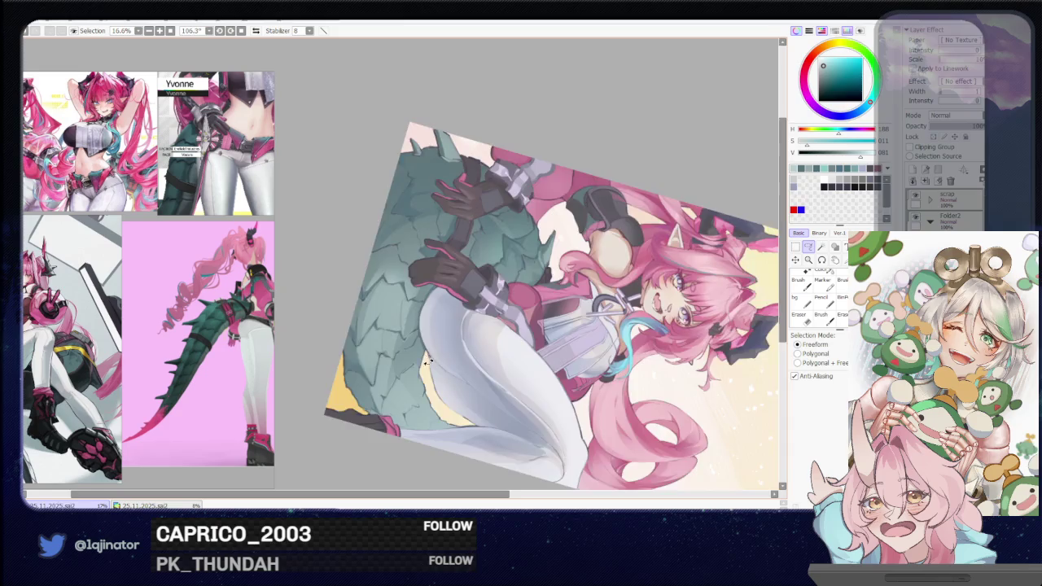
scroll(451, 299, "up", 3)
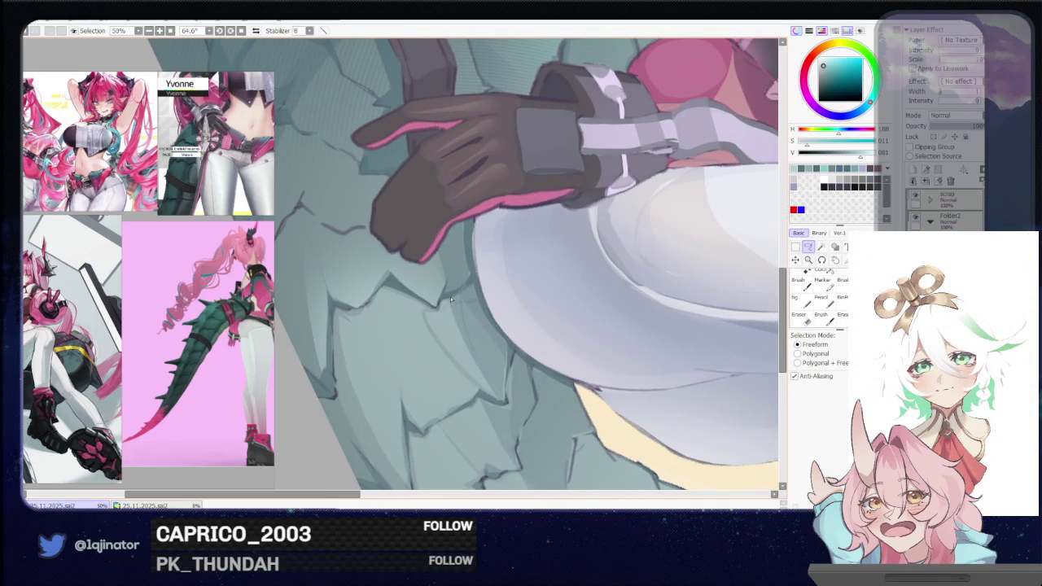
mouse_move(465, 291)
left_mouse_down()
mouse_move(502, 400)
mouse_move(429, 308)
left_mouse_up()
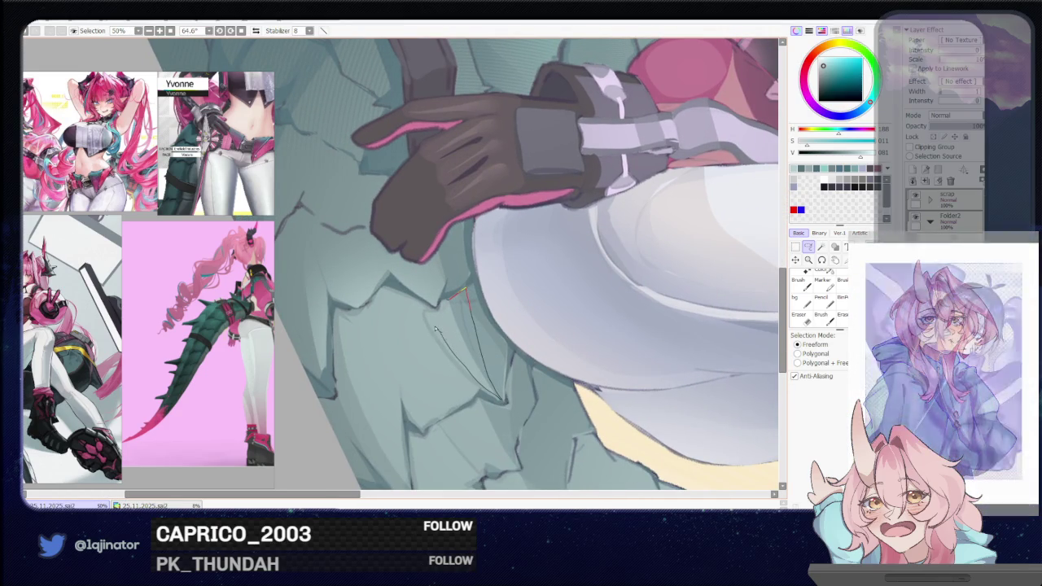
key("b")
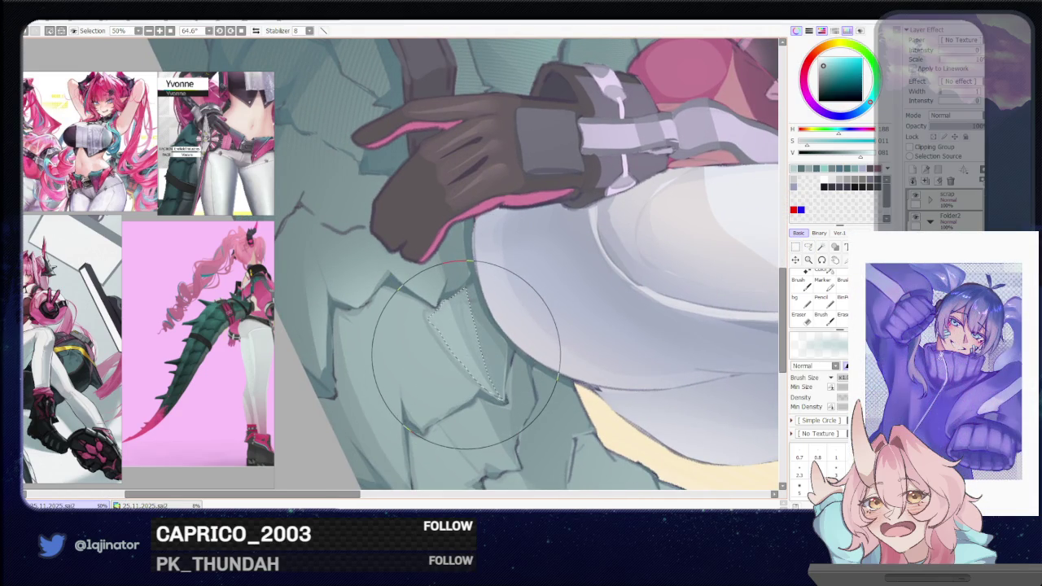
scroll(568, 307, "down", 3)
scroll(568, 308, "down", 1)
- Reset the canvas rotation upright and enlarge the reference image window
key("Home")
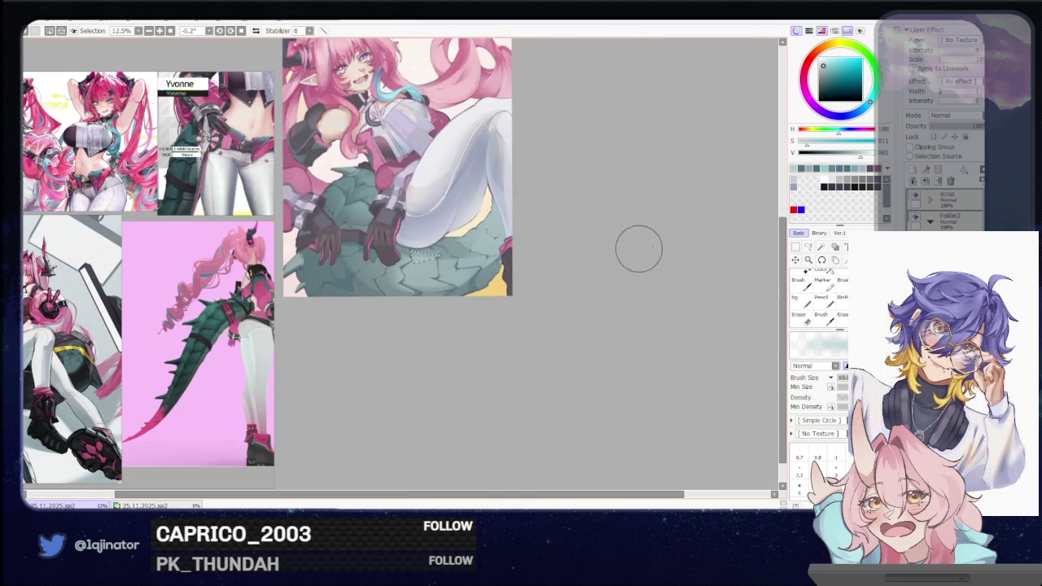
key("l")
mouse_move(502, 297)
left_mouse_down()
mouse_move(501, 375)
mouse_move(519, 371)
left_mouse_up()
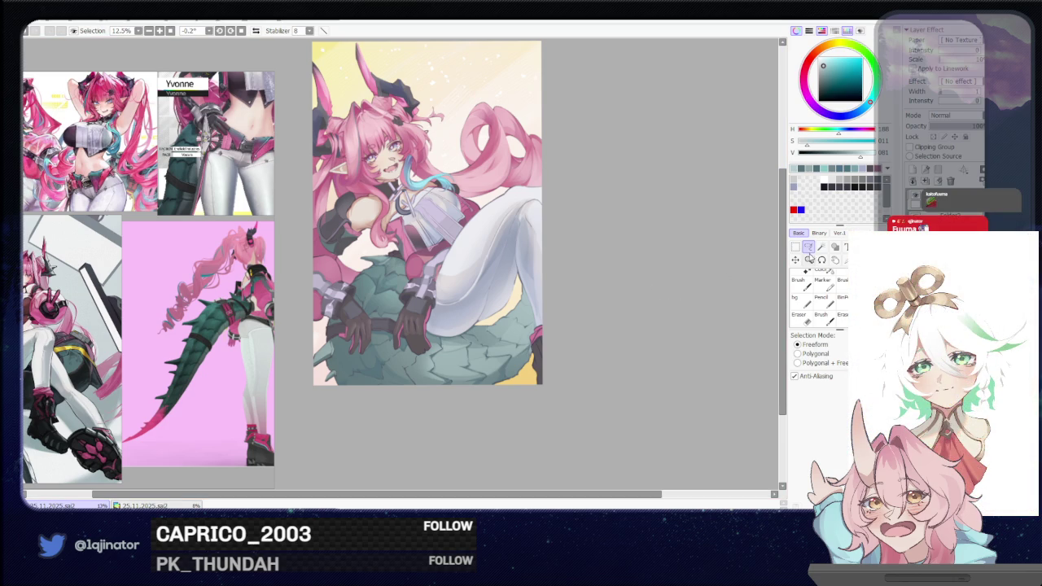
- Zoom in to 33.3% and pan onto the tail just below her leg
scroll(652, 329, "up", 1)
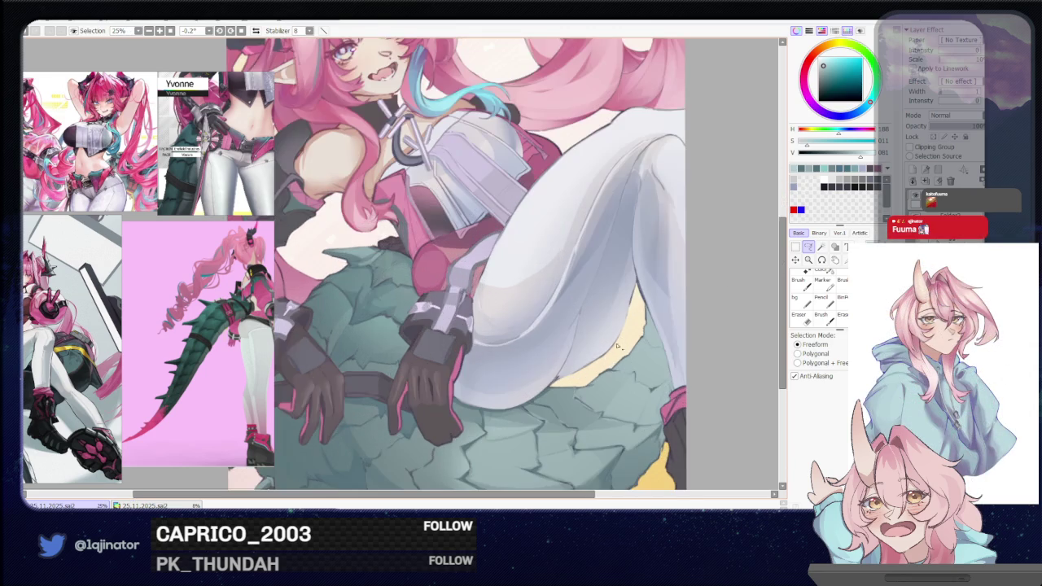
left_click_drag(654, 405, 637, 375)
scroll(563, 291, "up", 1)
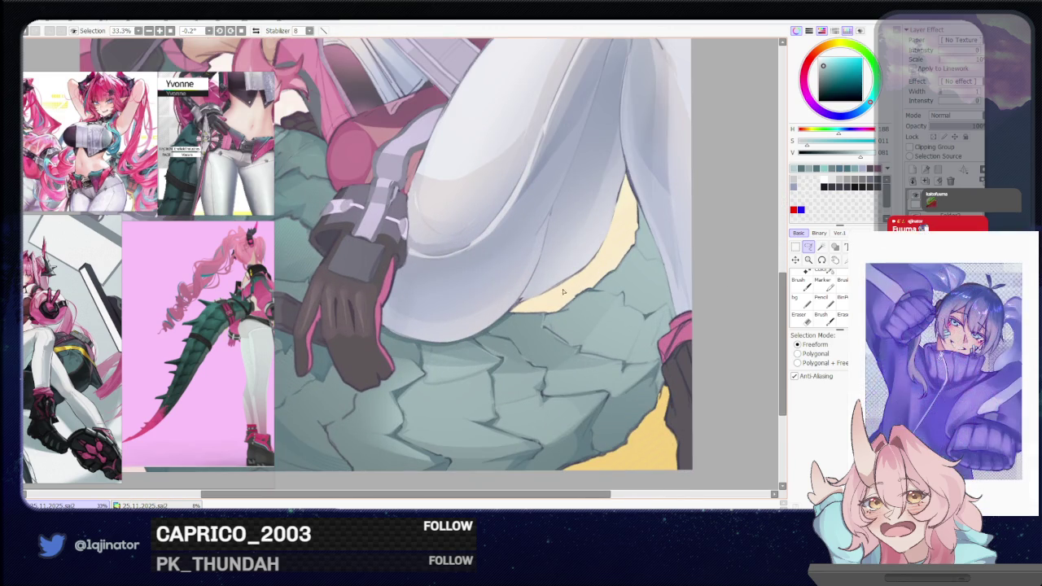
left_click_drag(569, 305, 582, 287)
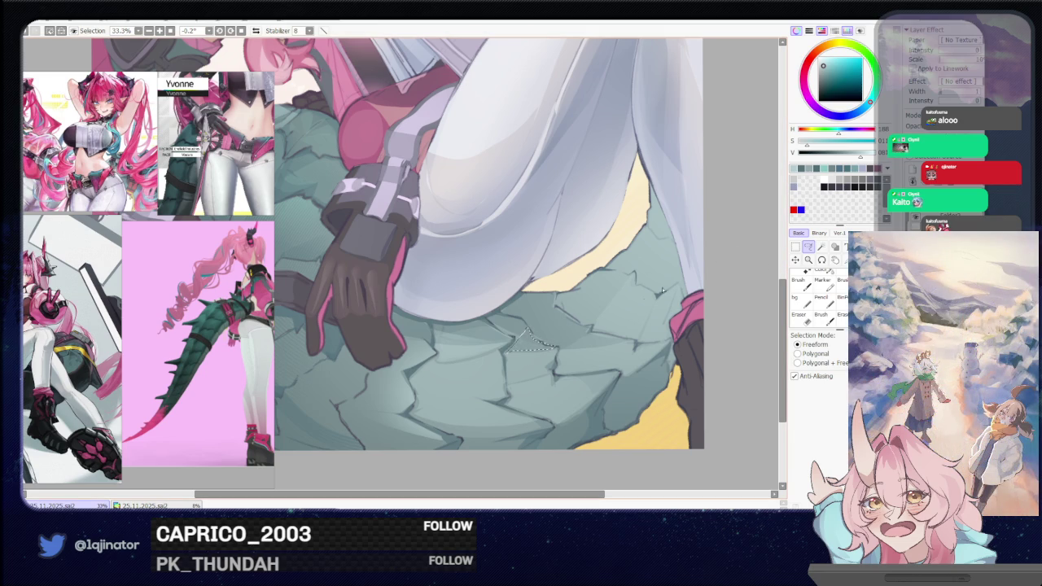
- Close the crack lasso in the tail's middle and shade it with the brush
left_click_drag(592, 293, 573, 251)
key("b")
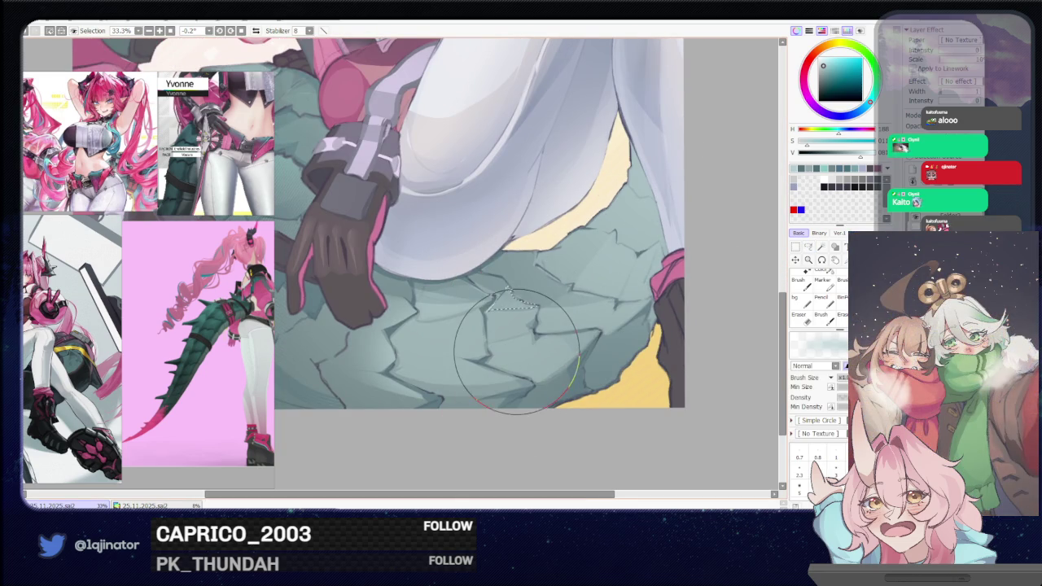
key("l")
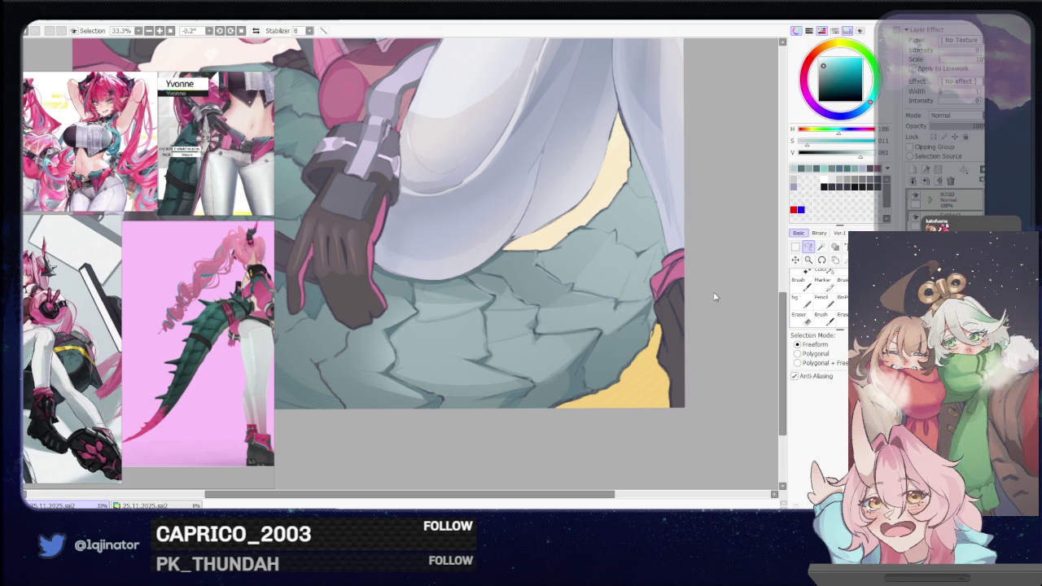
- Lasso a strip of cracks along the tail's top edge just below the hair
mouse_move(691, 332)
left_mouse_down()
mouse_move(577, 350)
mouse_move(530, 319)
left_mouse_up()
scroll(578, 350, "up", 1)
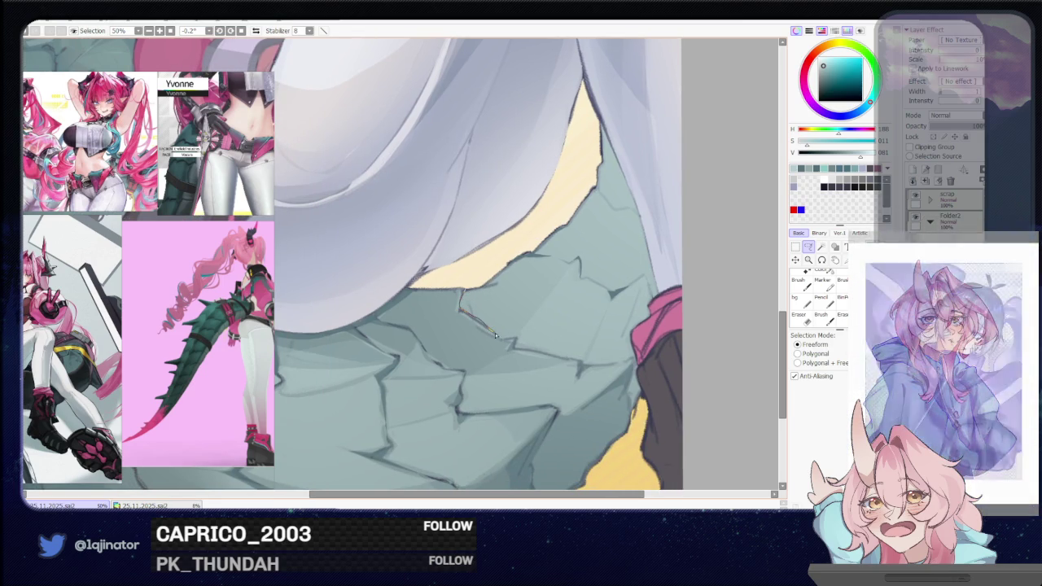
mouse_move(478, 320)
left_mouse_down()
mouse_move(570, 265)
mouse_move(487, 286)
left_mouse_up()
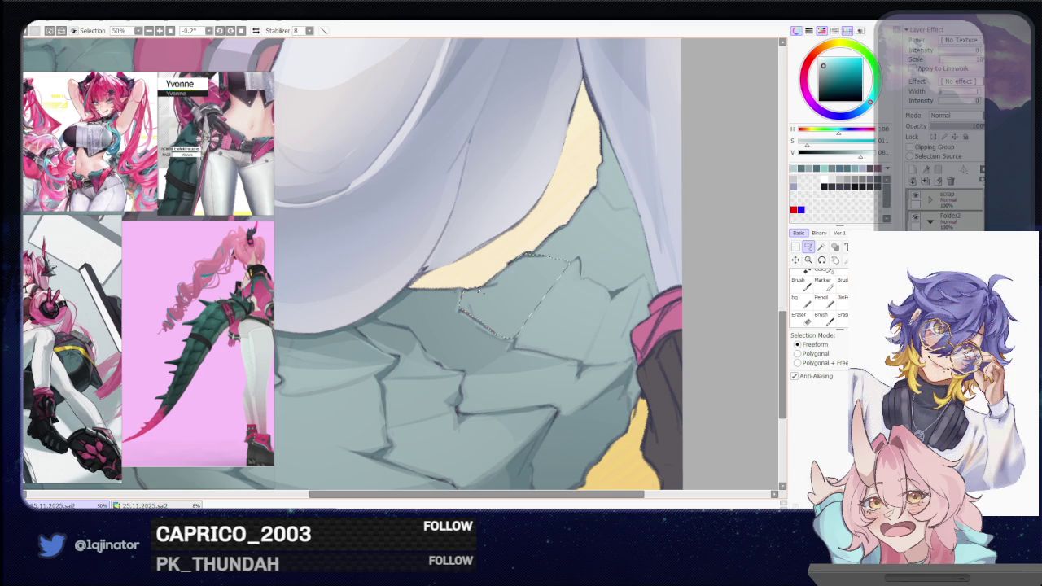
left_click_drag(554, 239, 500, 274)
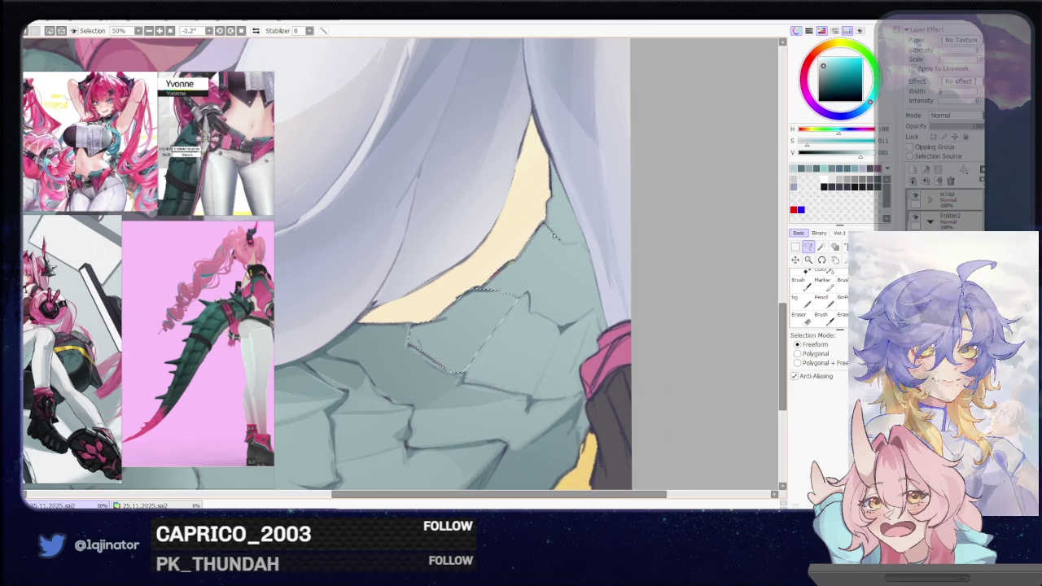
mouse_move(546, 224)
left_mouse_down()
mouse_move(523, 298)
mouse_move(505, 269)
left_mouse_up()
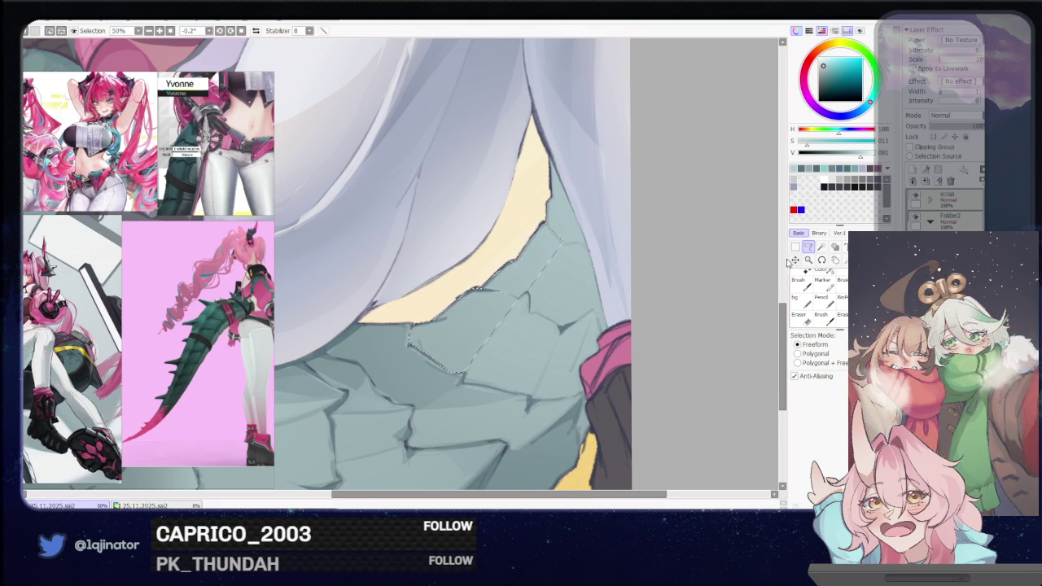
left_click_drag(518, 340, 536, 342)
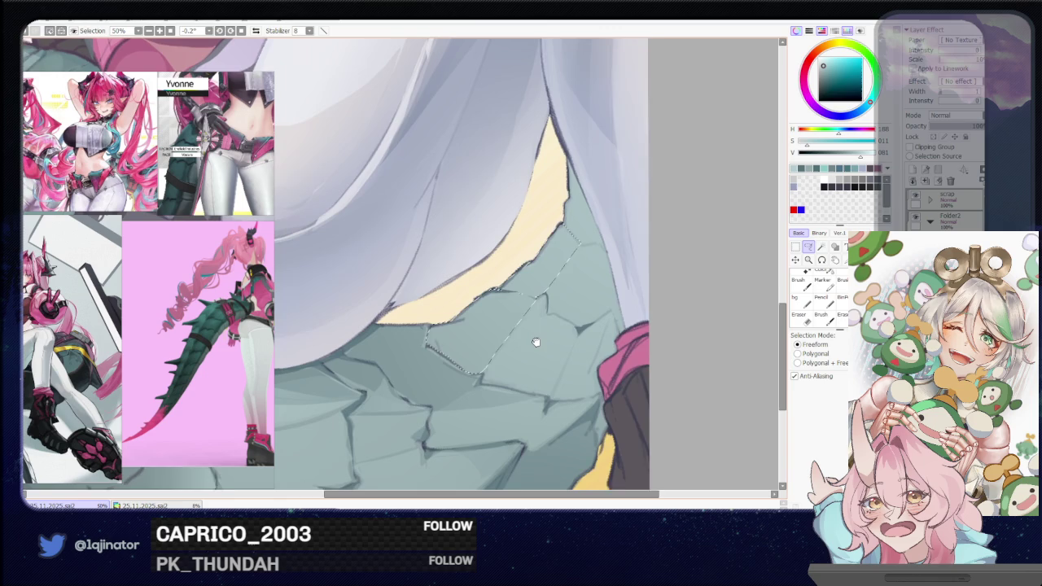
left_click_drag(606, 313, 586, 321)
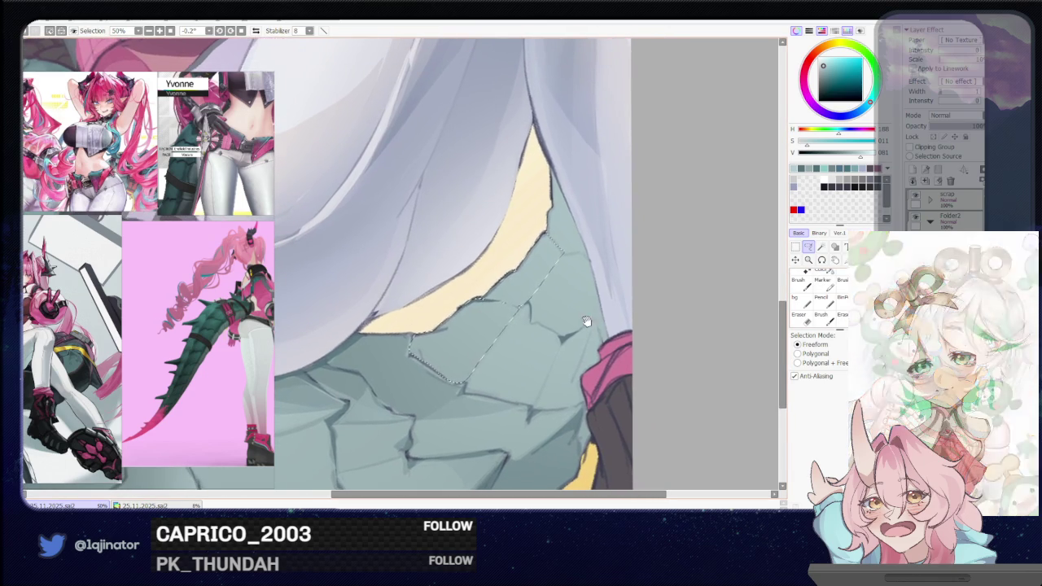
- Switch to a much larger brush for broad shading inside the selected scale strip
key("b")
left_click_drag(505, 281, 457, 281)
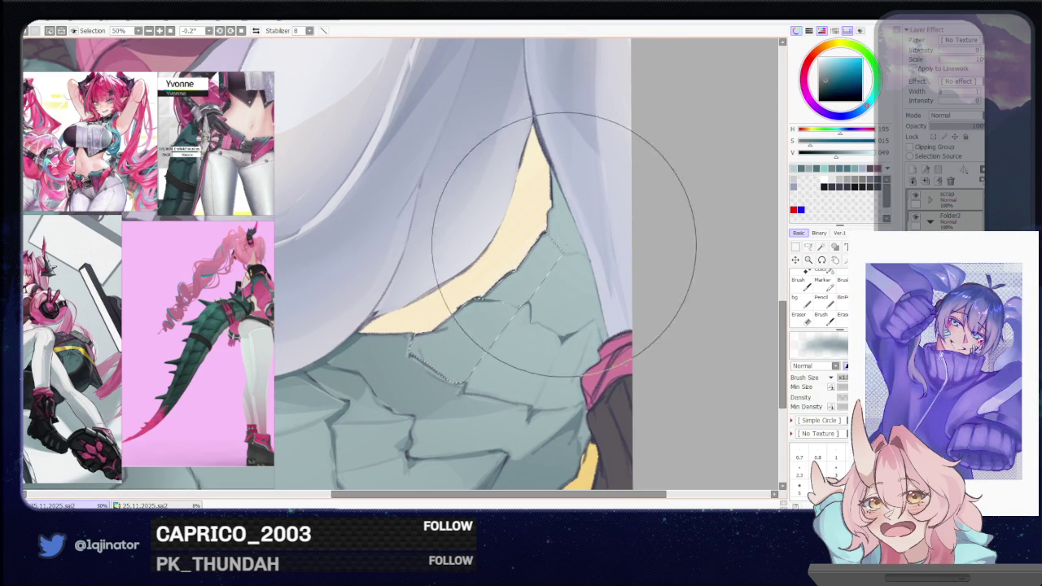
key("l")
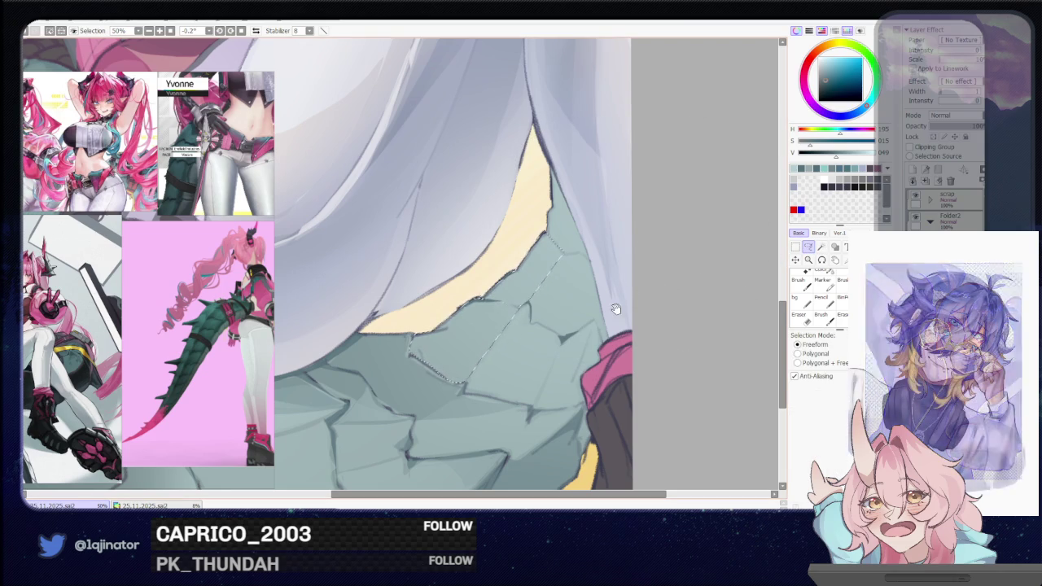
left_click_drag(616, 310, 537, 407)
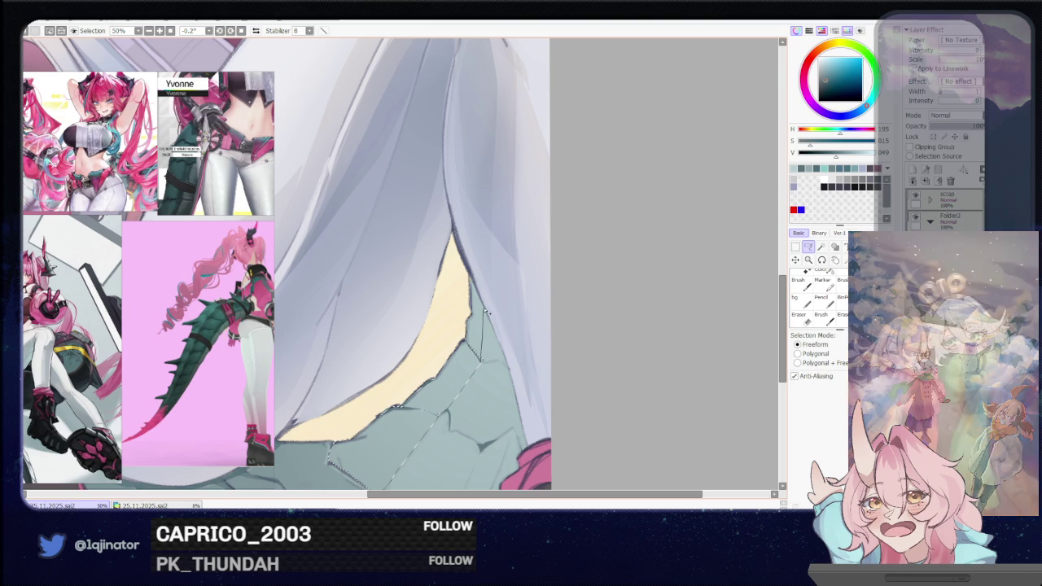
left_click_drag(407, 269, 470, 200)
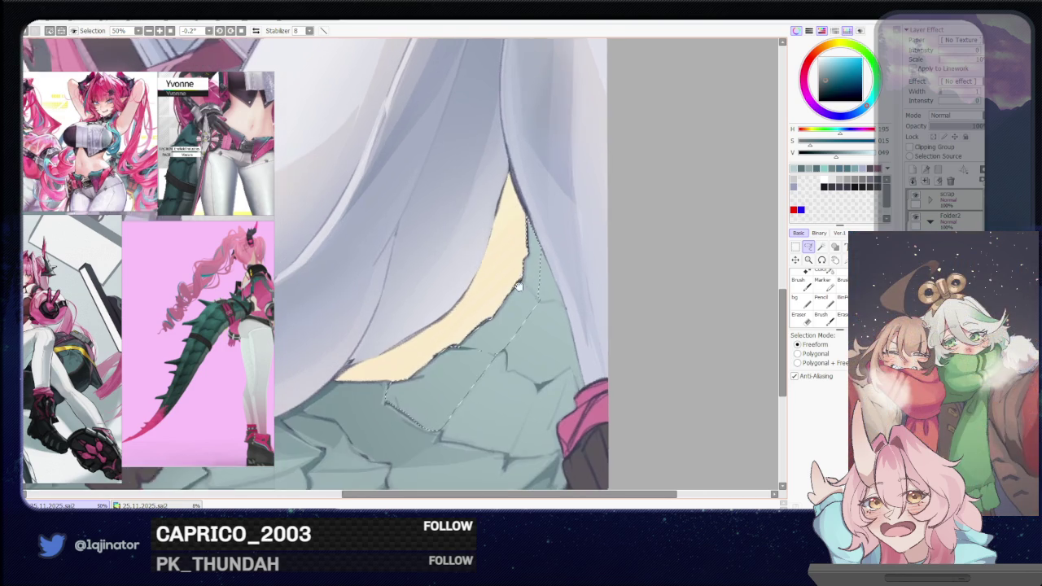
key("b")
left_click_drag(481, 265, 672, 265)
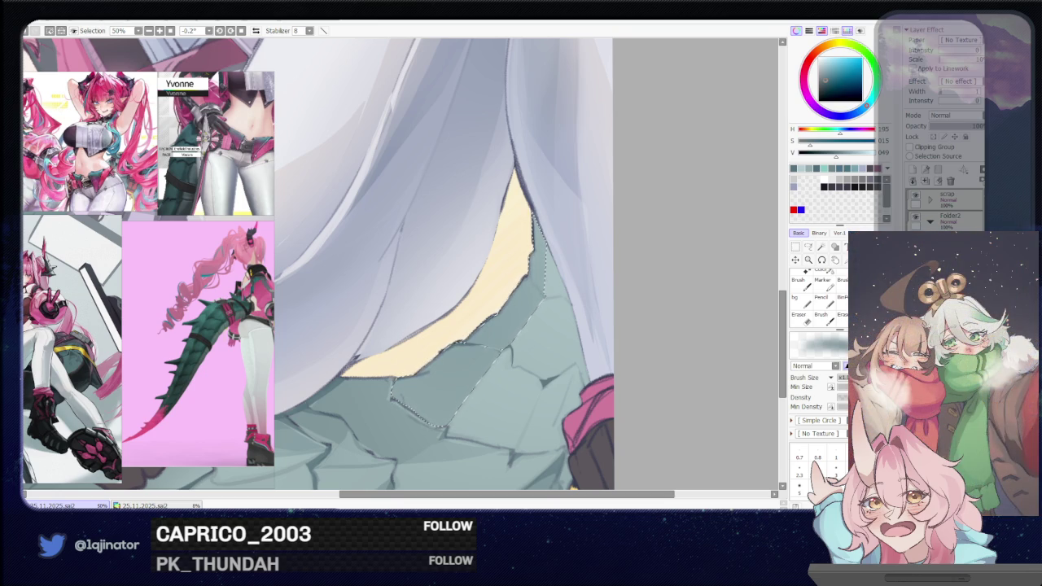
- Deselect the previous scales and lasso the next crack on the tail
key("ctrl+d")
key("l")
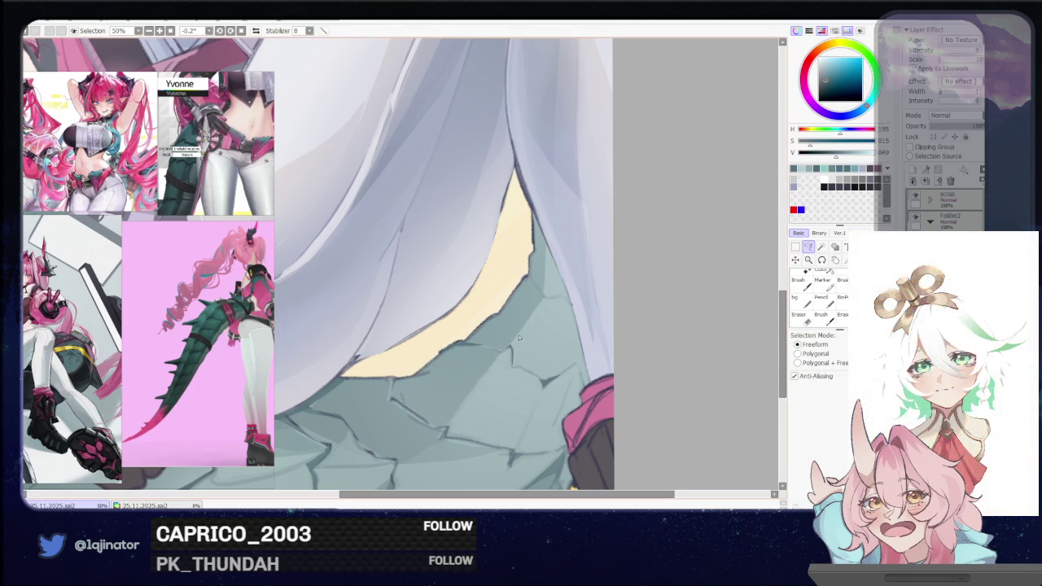
mouse_move(526, 358)
left_mouse_down()
mouse_move(516, 348)
mouse_move(533, 314)
mouse_move(558, 303)
mouse_move(518, 305)
mouse_move(509, 345)
left_mouse_up()
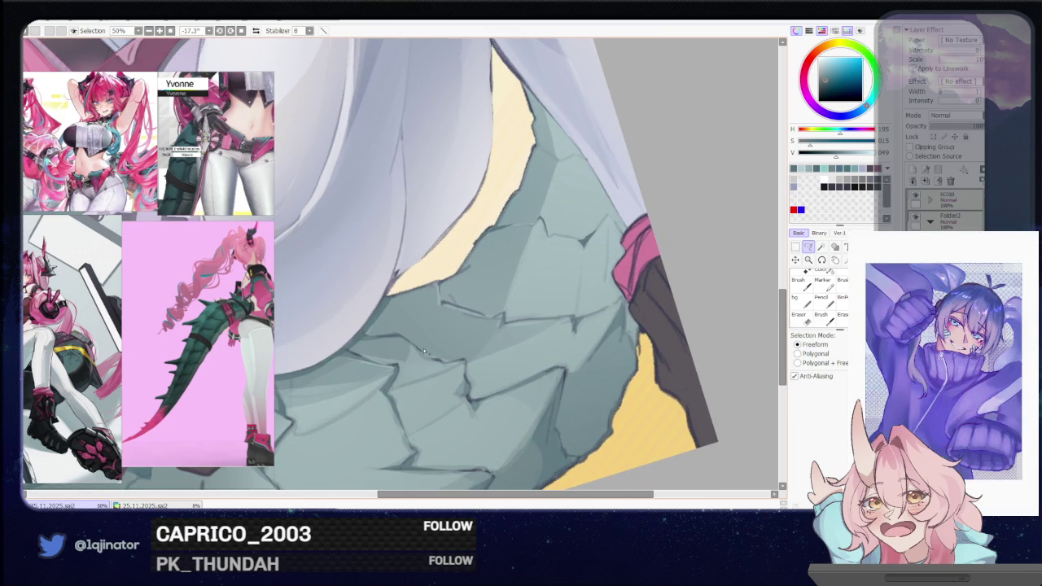
left_click(502, 315)
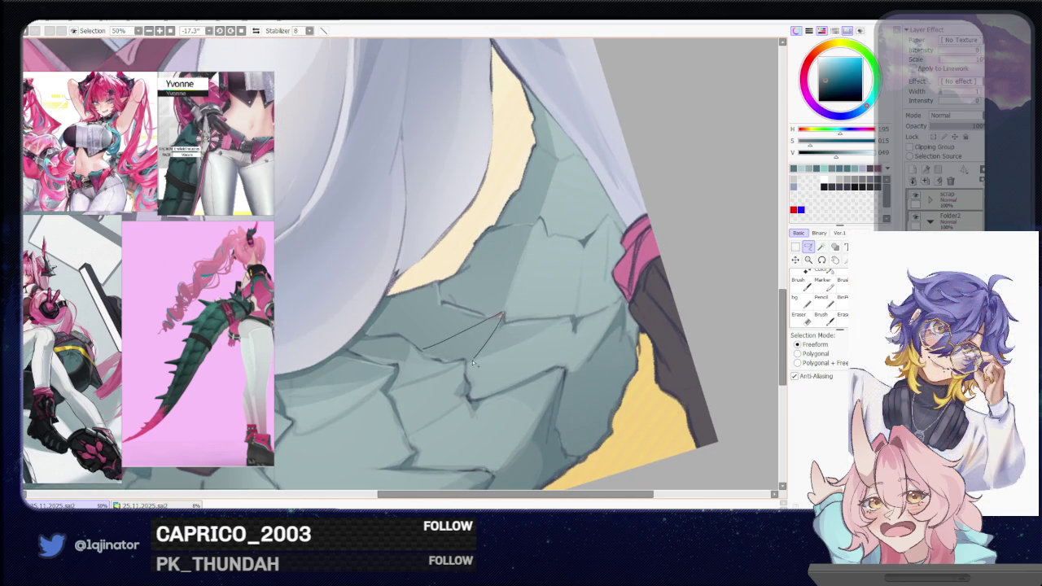
left_click(422, 350)
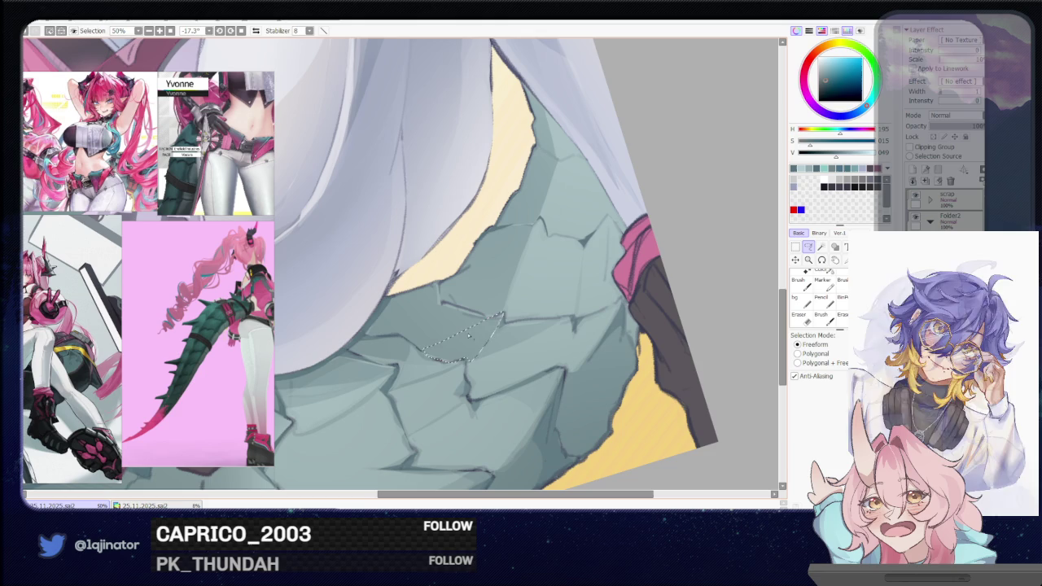
left_click_drag(472, 326, 453, 333)
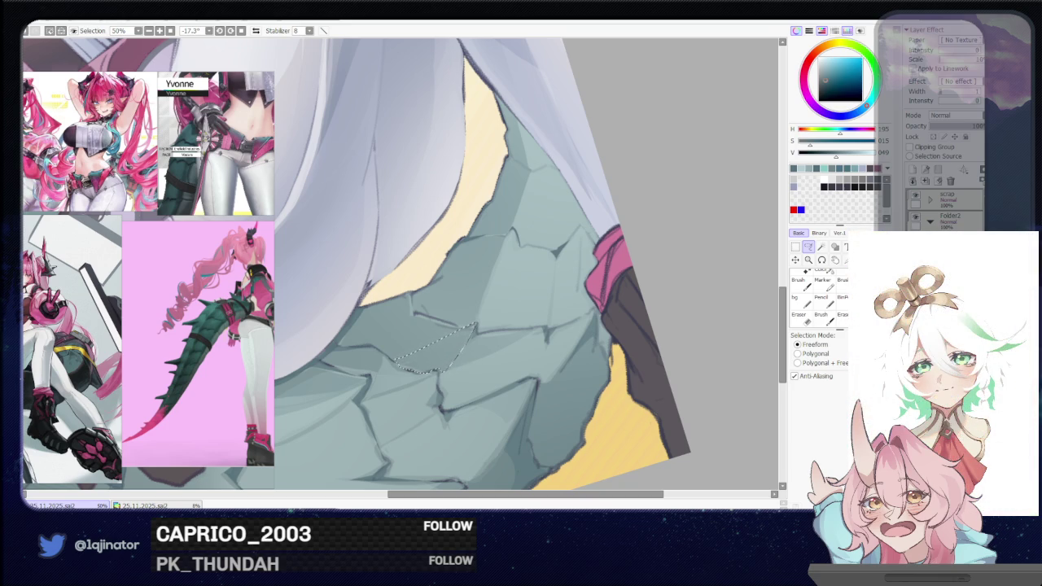
- Paint a lighter teal highlight inside the crack, then restore the darker scale colour
key("b")
left_click_drag(472, 330, 591, 277)
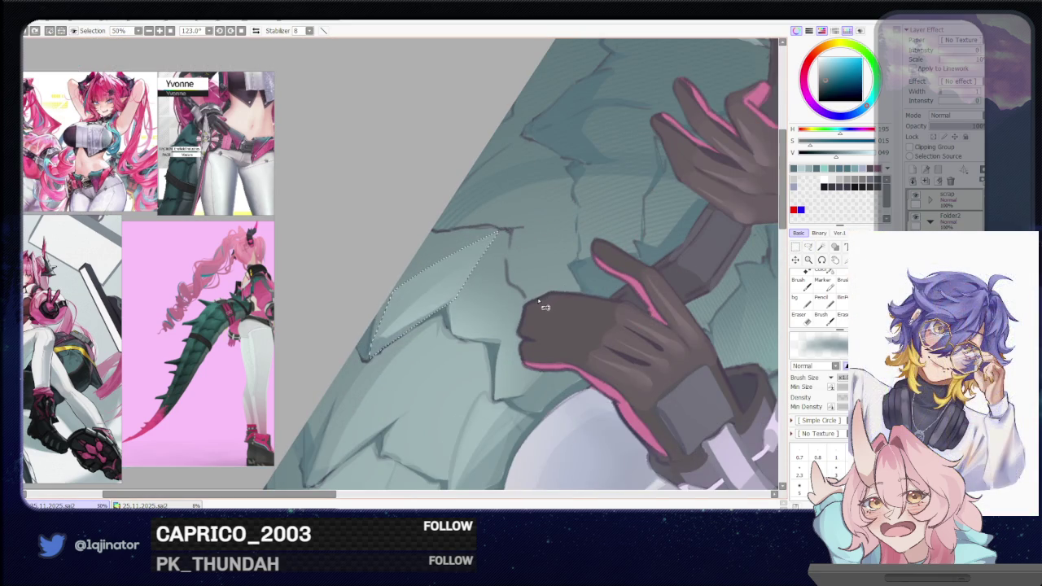
left_click(525, 322, "alt")
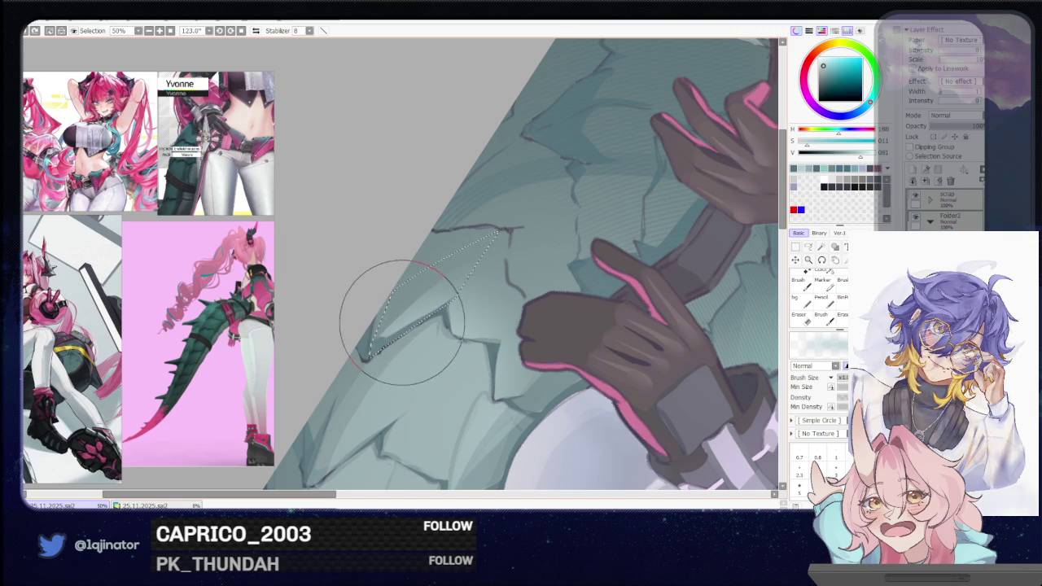
left_click_drag(407, 342, 421, 315)
left_click(358, 383, "alt")
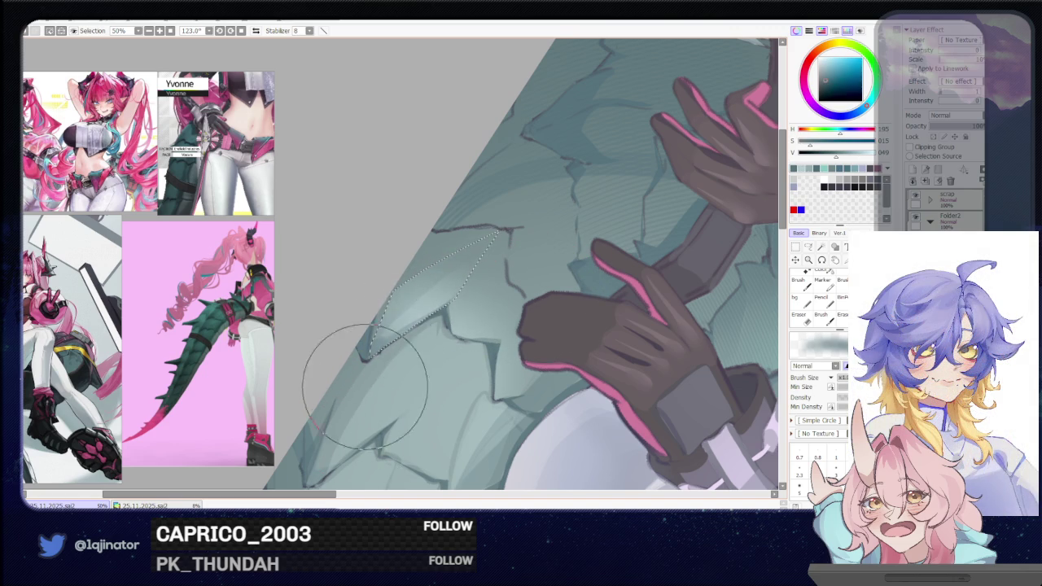
scroll(387, 366, "down", 3)
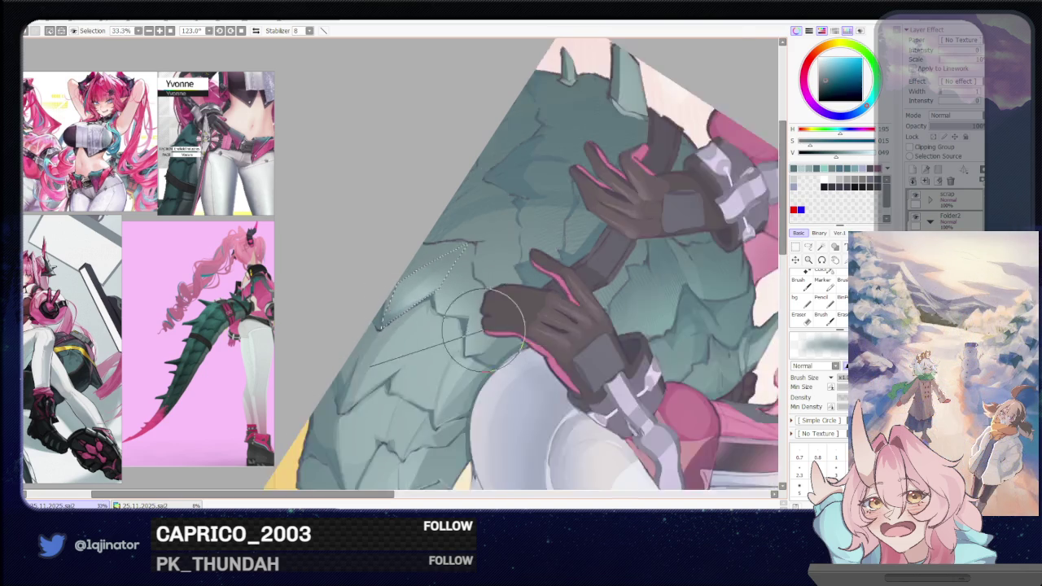
scroll(388, 366, "down", 5)
- Lasso the next crack on the scales and pick a colour to shade it
key("a")
mouse_move(472, 361)
left_mouse_down()
mouse_move(473, 326)
mouse_move(559, 385)
left_mouse_up()
scroll(491, 338, "up", 4)
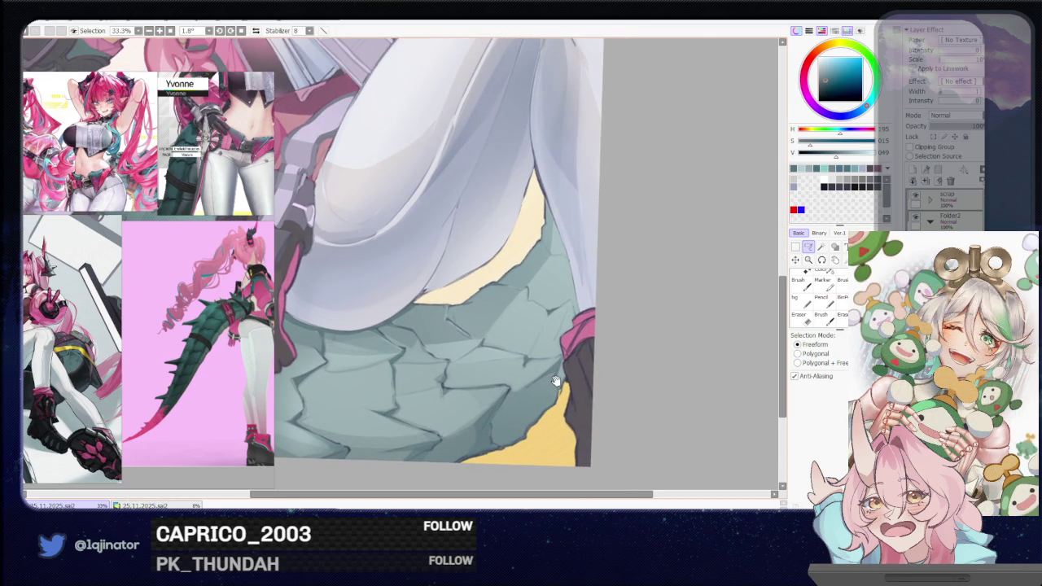
left_click_drag(538, 299, 545, 297)
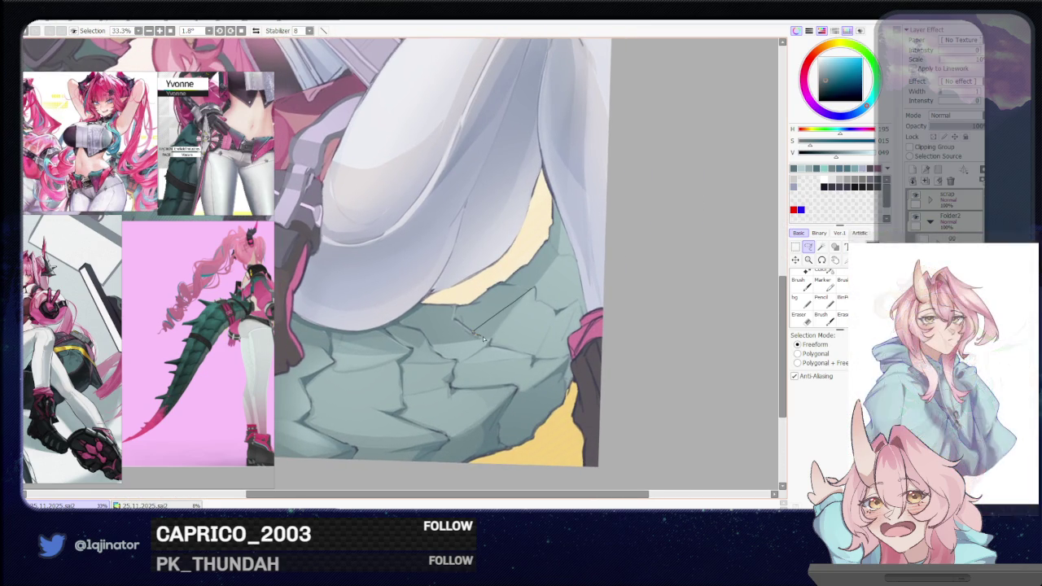
mouse_move(533, 289)
left_mouse_down()
mouse_move(509, 323)
mouse_move(483, 334)
left_mouse_up()
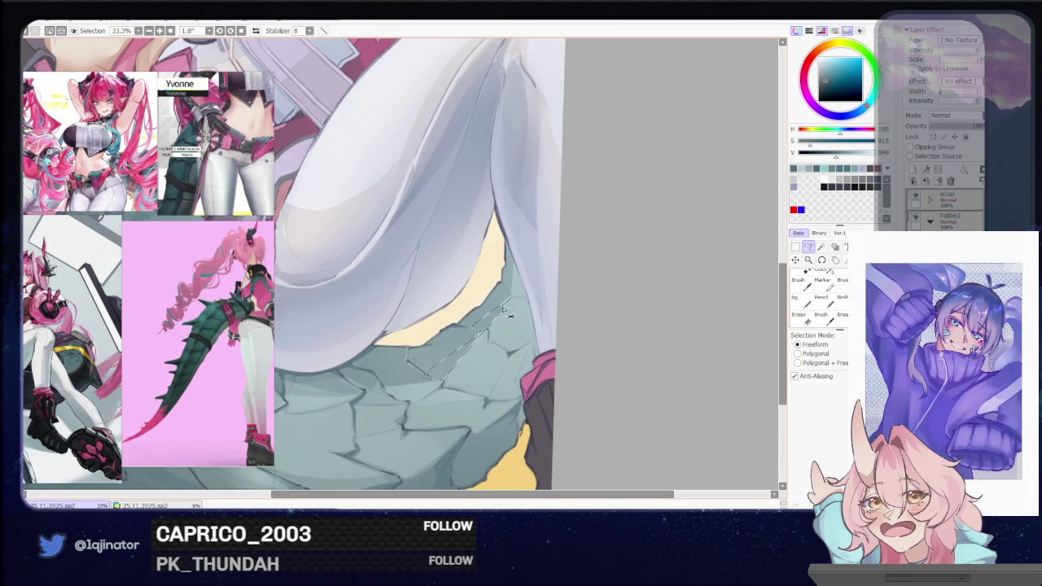
key("b")
left_click(489, 321, "alt")
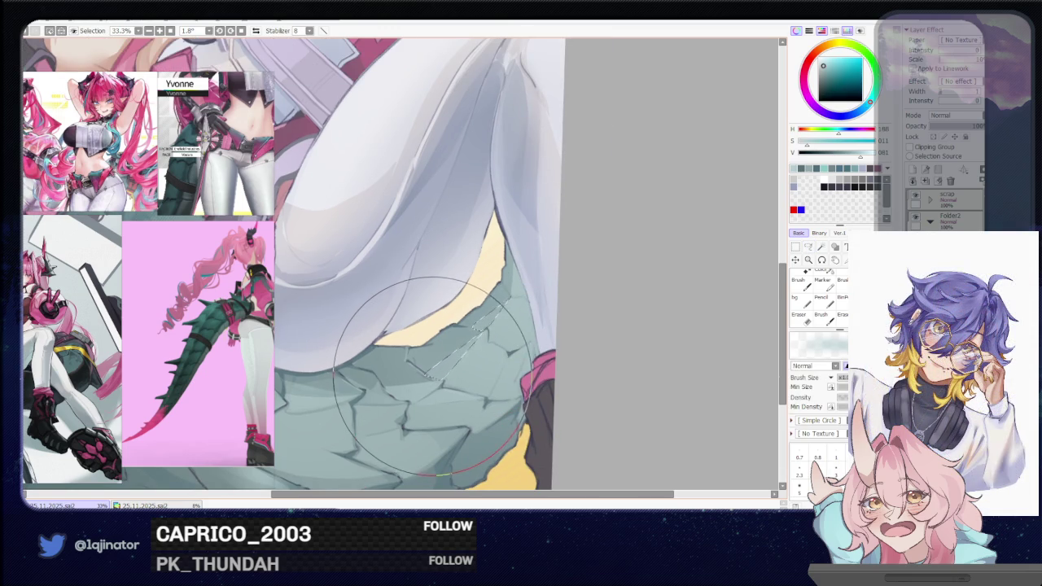
scroll(432, 374, "down", 2)
left_click_drag(447, 361, 558, 362)
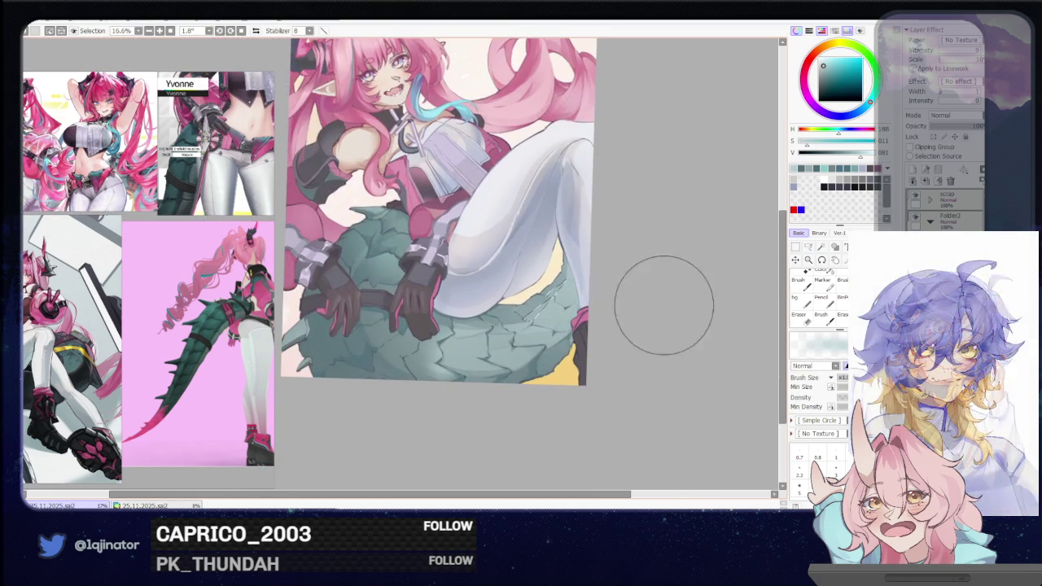
- Zoom in on the hands and tail and sample the dark teal scale colour
key("l")
left_click_drag(661, 313, 725, 224)
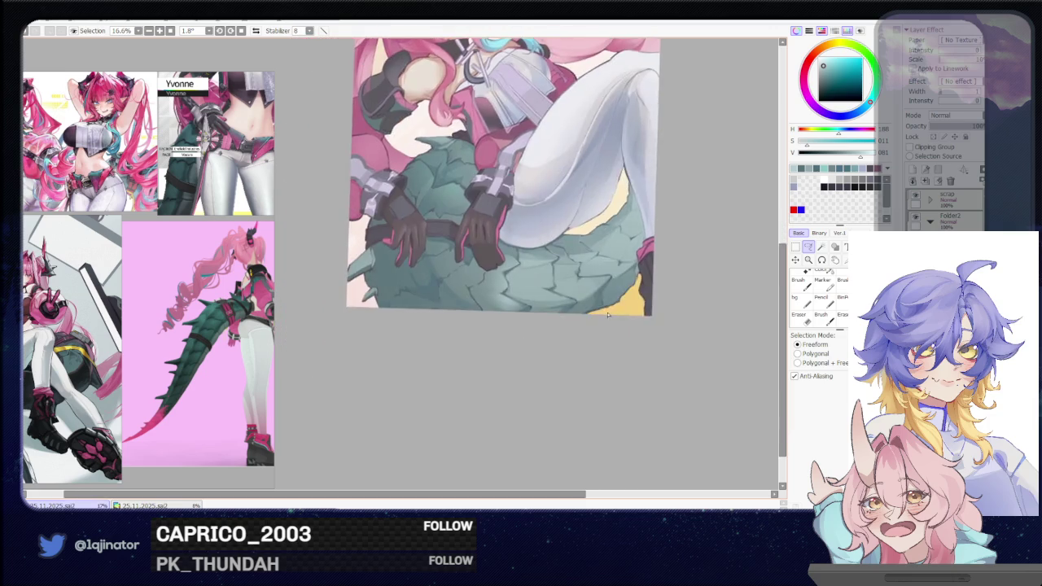
scroll(570, 244, "up", 1)
left_click_drag(488, 367, 472, 196)
scroll(417, 363, "up", 1)
left_click_drag(417, 363, 409, 389)
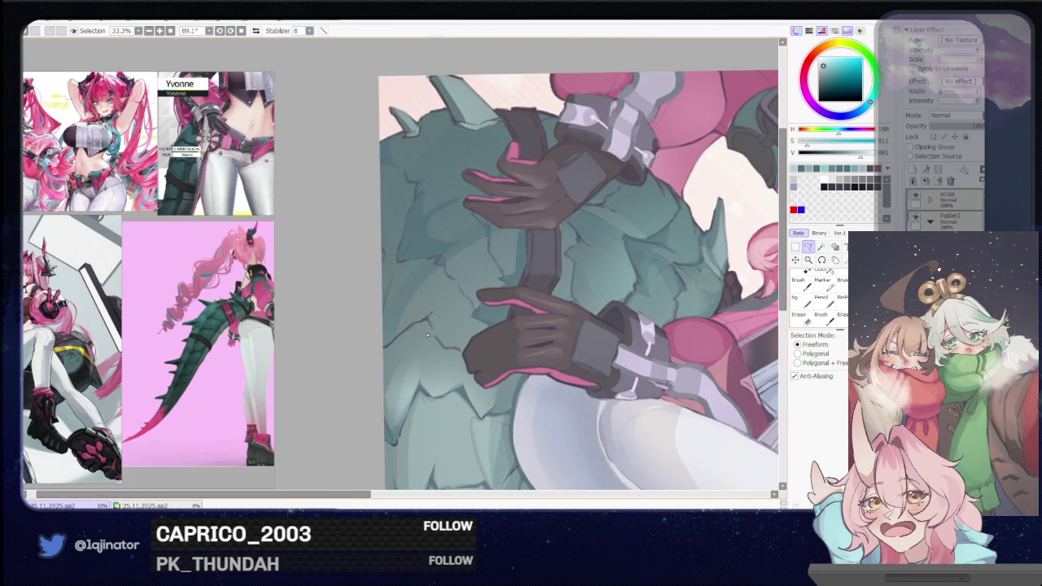
left_click(417, 311, "alt")
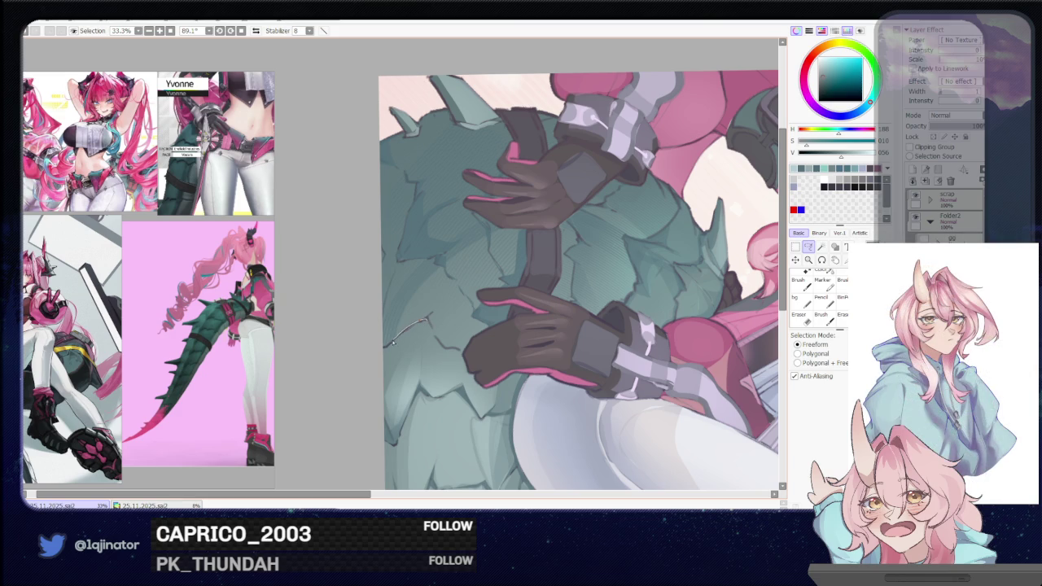
- Lasso a crack along the tail's left edge beside the lower glove and brush it in
left_click_drag(377, 379, 417, 394)
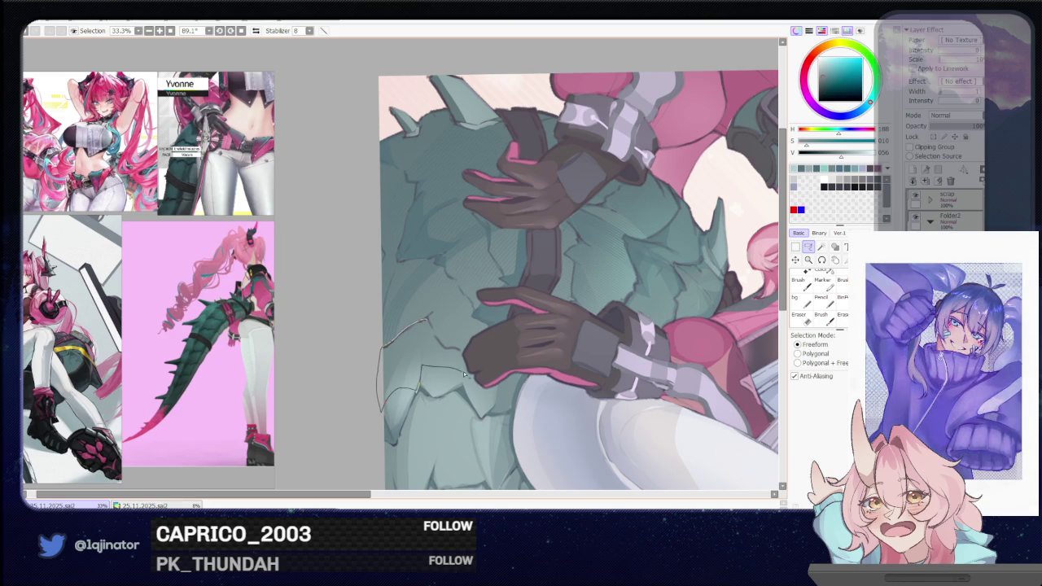
mouse_move(457, 372)
left_mouse_down()
mouse_move(464, 361)
mouse_move(422, 371)
left_mouse_up()
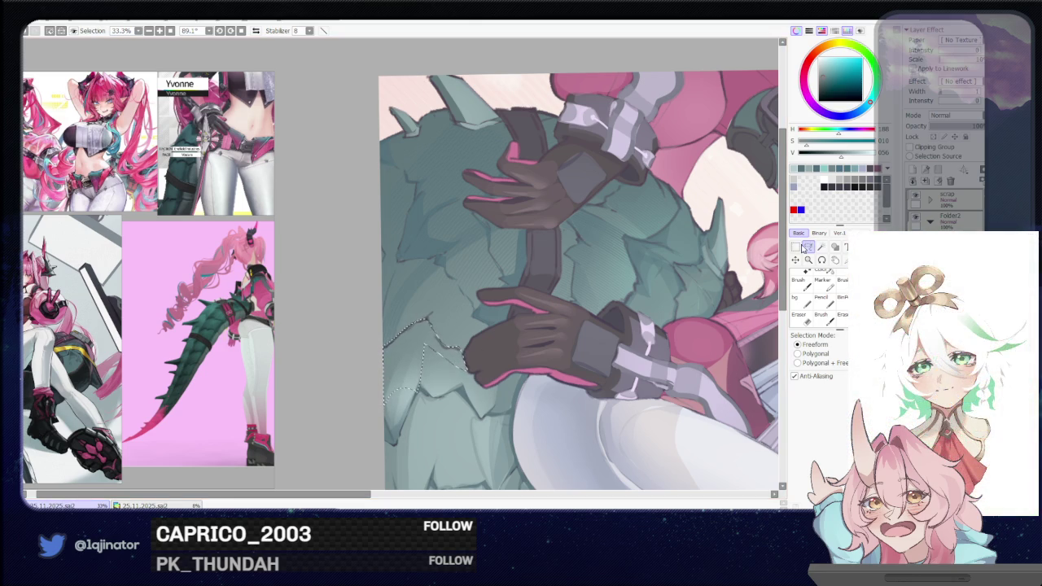
key("b")
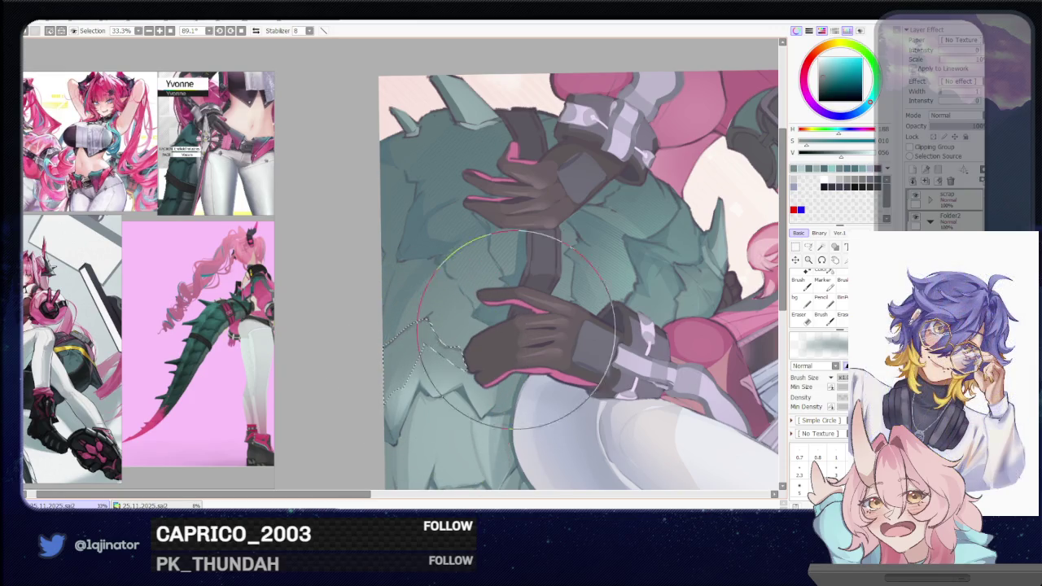
key("ctrl+minus")
key("l")
mouse_move(522, 366)
left_mouse_down()
mouse_move(562, 338)
mouse_move(556, 363)
left_mouse_up()
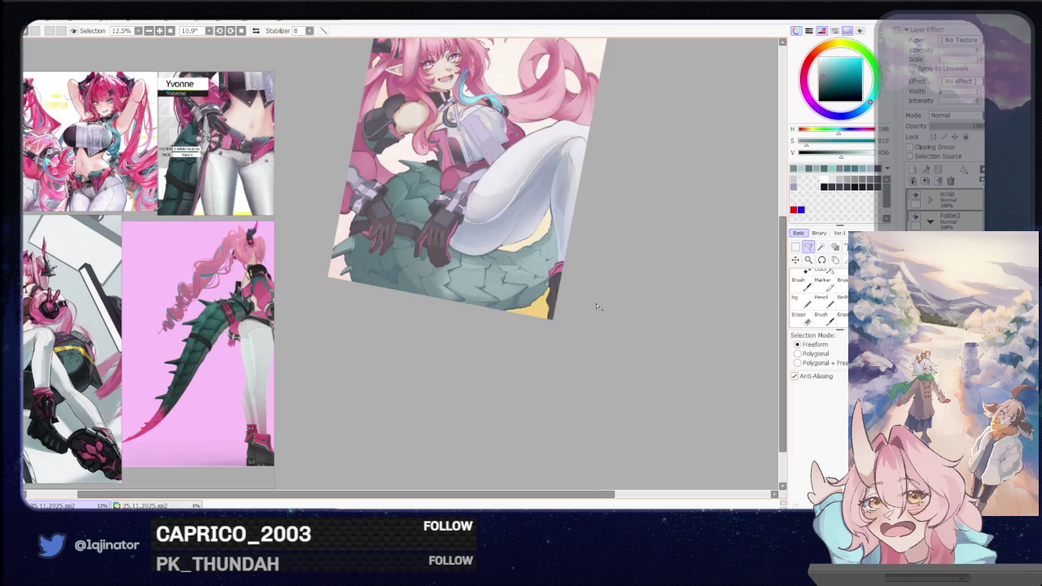
- Lasso a thin crack running down the tail scales
scroll(597, 306, "up", 3)
scroll(597, 307, "up", 2)
scroll(396, 393, "up", 2)
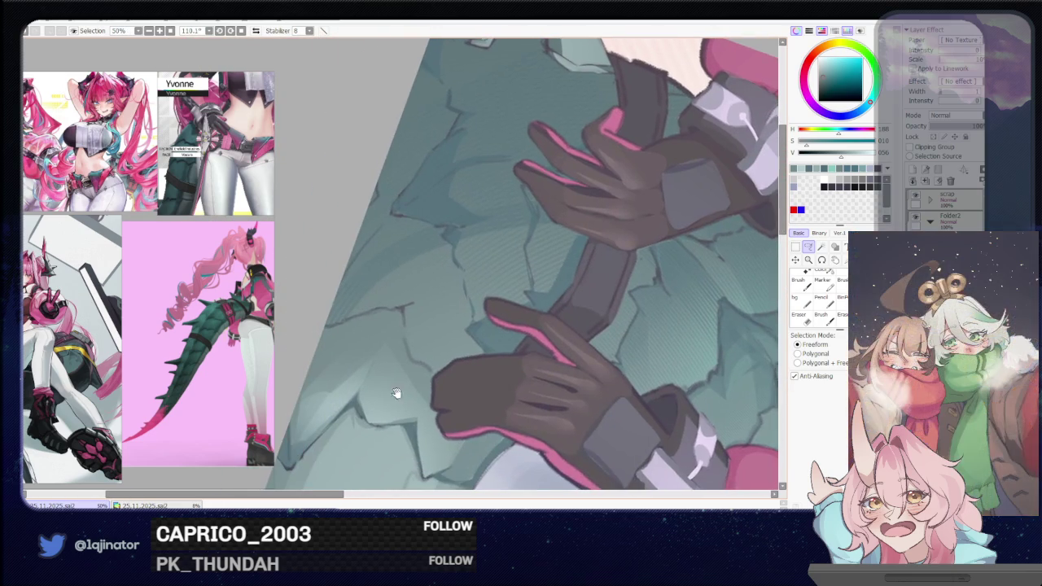
mouse_move(379, 355)
left_mouse_down()
mouse_move(362, 389)
mouse_move(369, 423)
left_mouse_up()
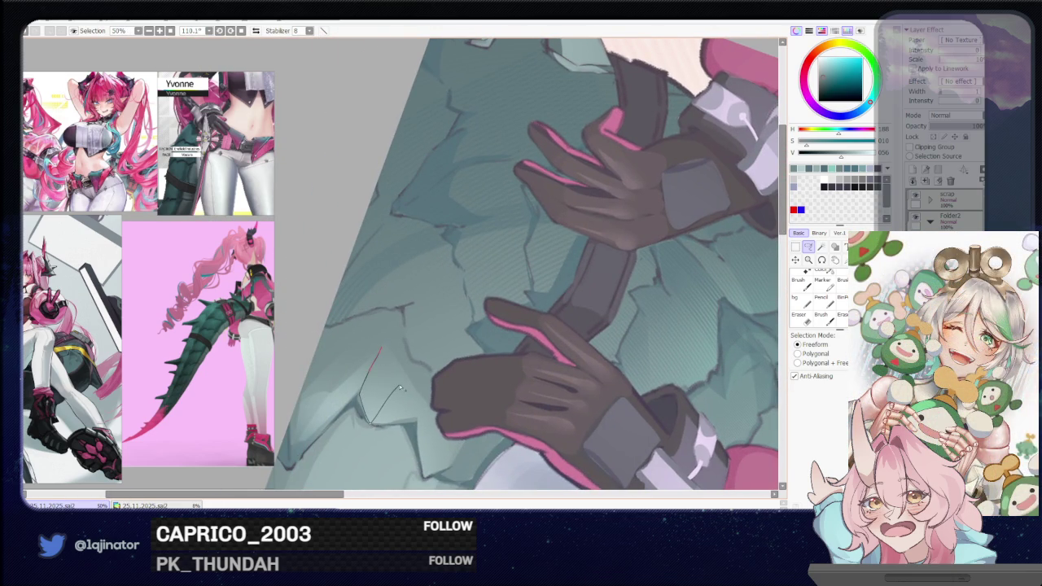
left_click_drag(407, 383, 418, 342)
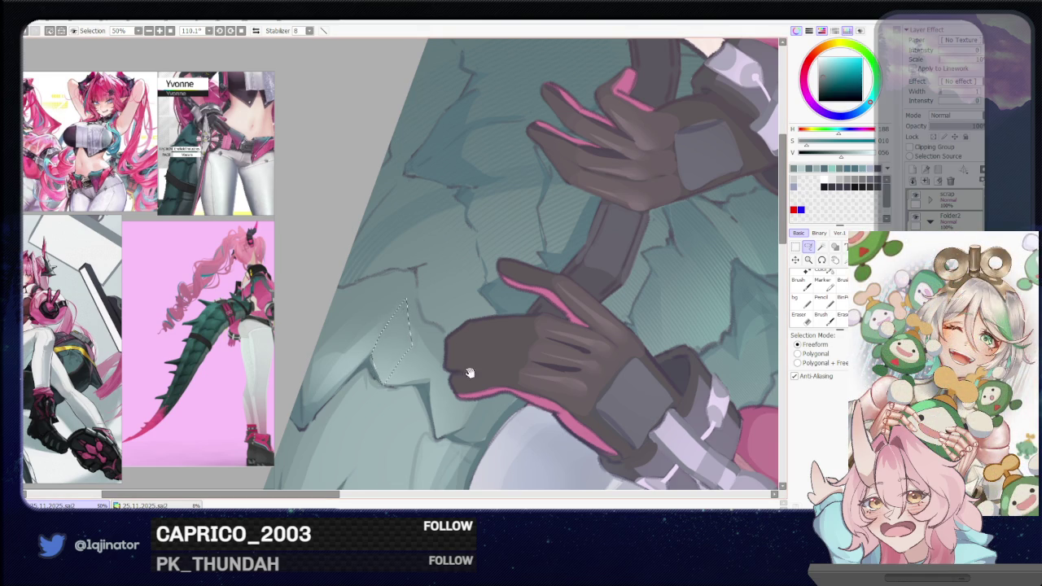
- Zoom out to 12.5% and rotate the view from 100° to about 85.6°
scroll(476, 377, "up", 2)
scroll(415, 382, "down", 2)
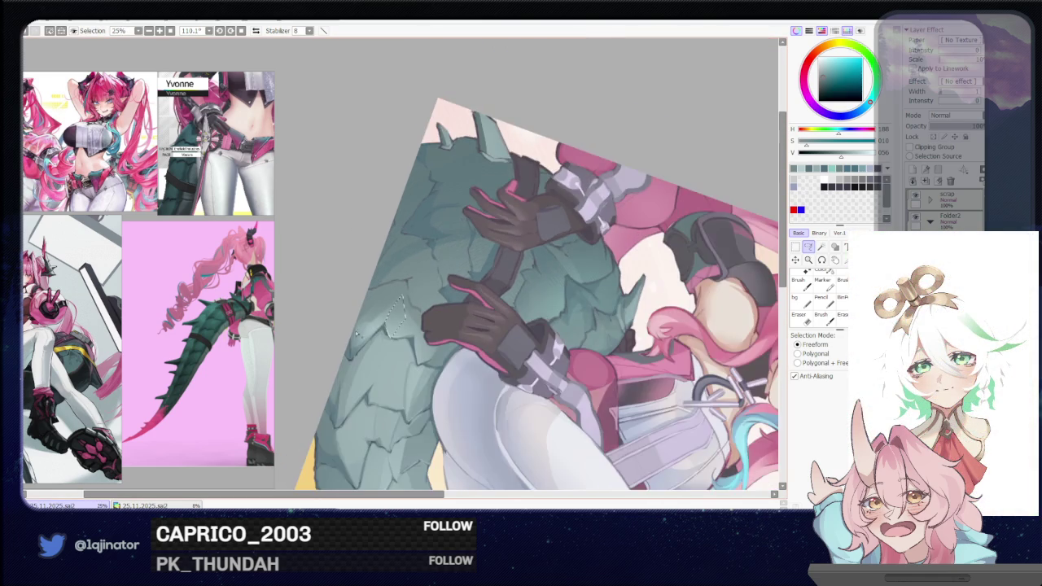
scroll(407, 385, "down", 2)
left_click_drag(404, 386, 457, 351)
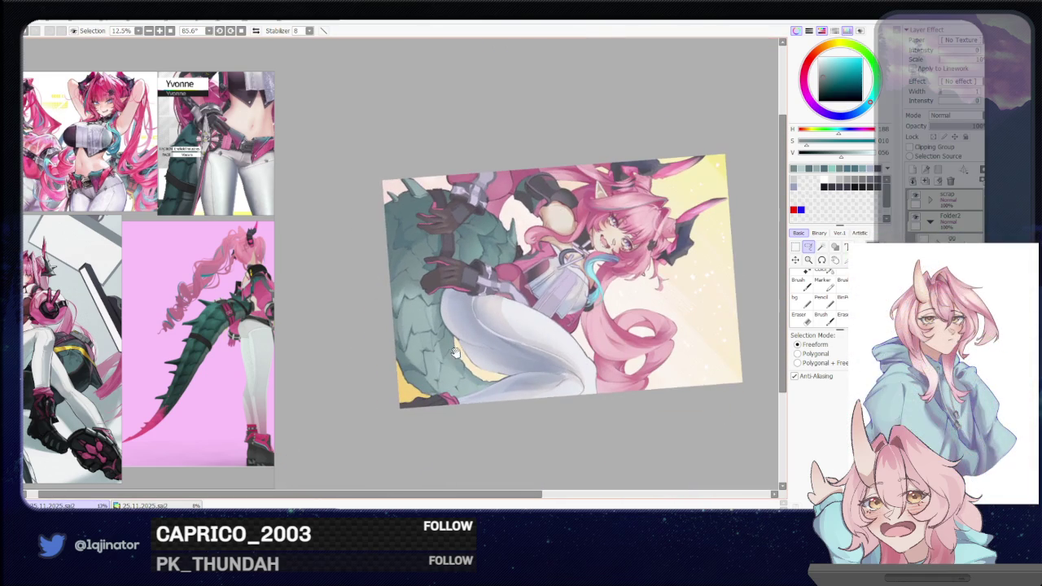
- Zoom to 50% and lasso-shade a crack between scales below the lower glove
scroll(503, 388, "up", 1)
scroll(489, 389, "up", 1)
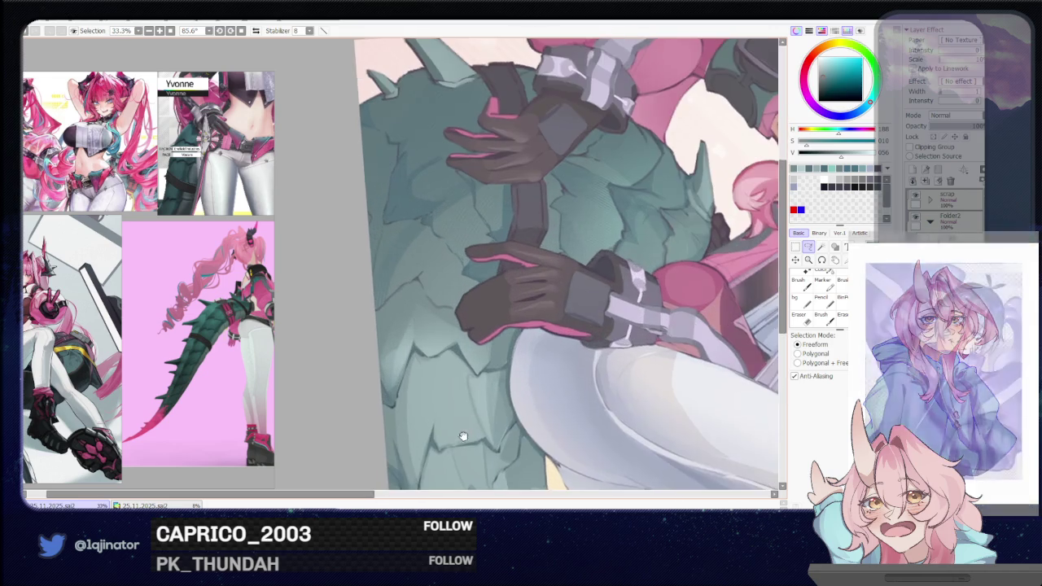
scroll(472, 390, "up", 1)
scroll(462, 390, "up", 1)
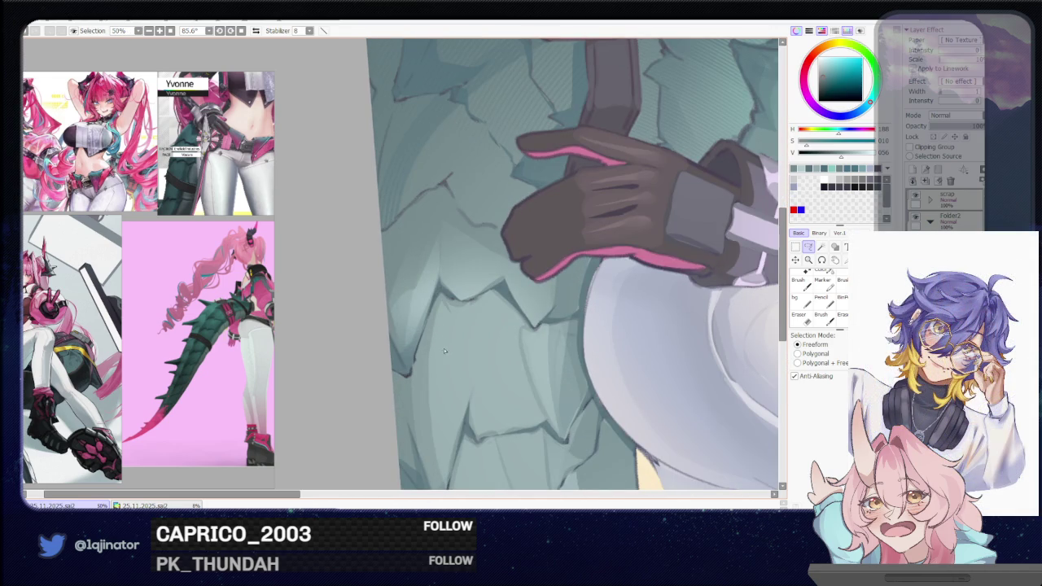
left_click_drag(505, 334, 517, 302)
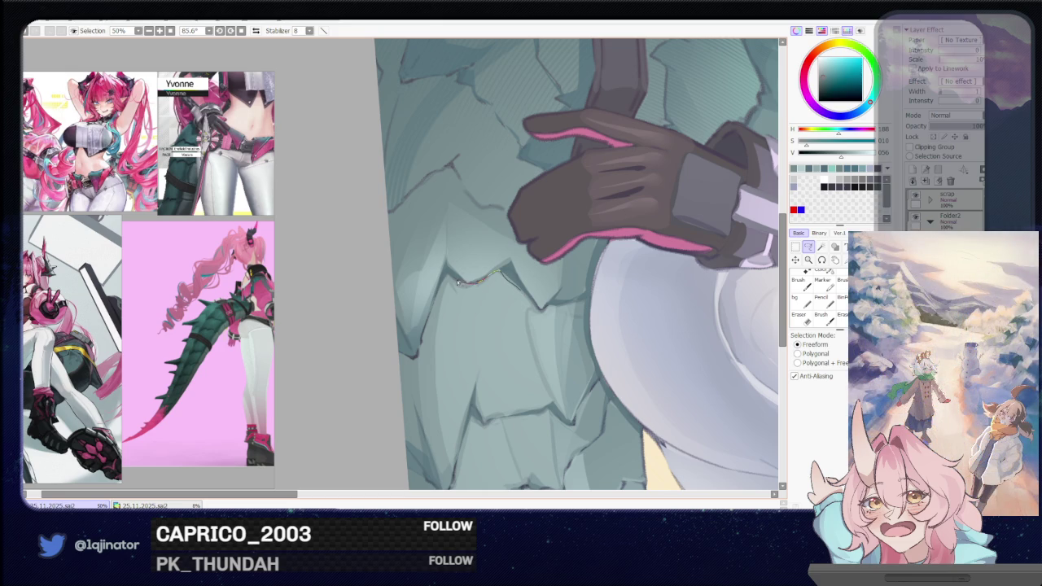
mouse_move(447, 278)
left_mouse_down()
mouse_move(424, 437)
mouse_move(529, 308)
left_mouse_up()
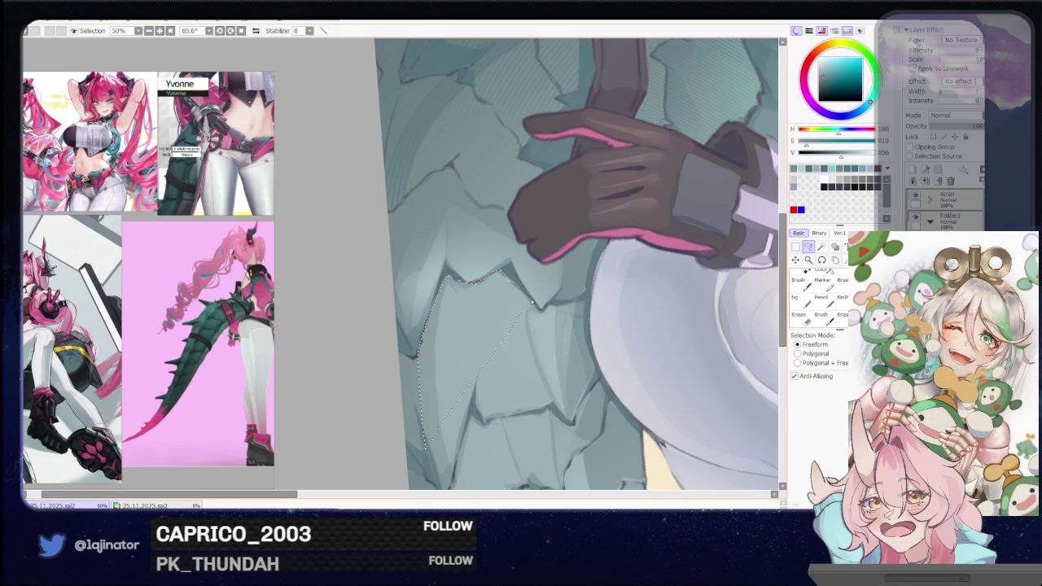
key("b")
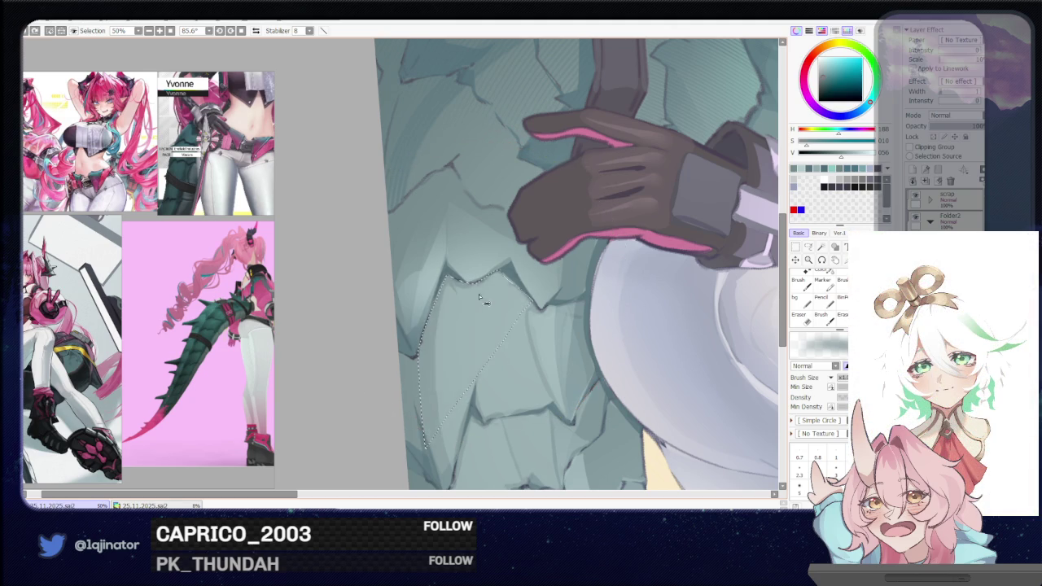
scroll(478, 294, "down", 1)
- Deselect and rotate the view to enlarge the tail
key("l")
key("ctrl+d")
scroll(426, 383, "up", 1)
left_click_drag(426, 383, 500, 387)
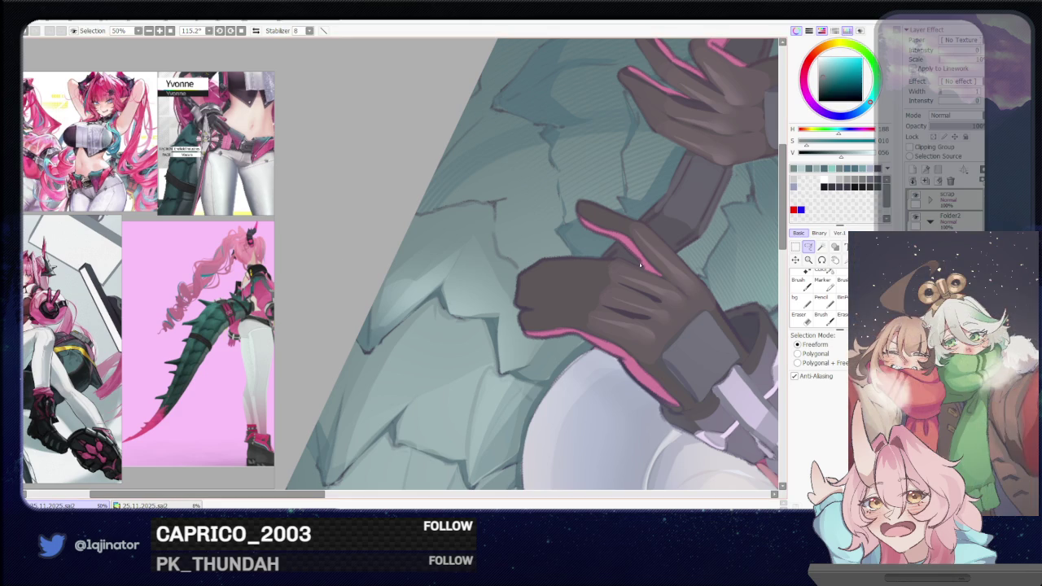
- Lasso a crack between scales beside the thigh and shade it with the brush
left_click_drag(482, 397, 514, 292)
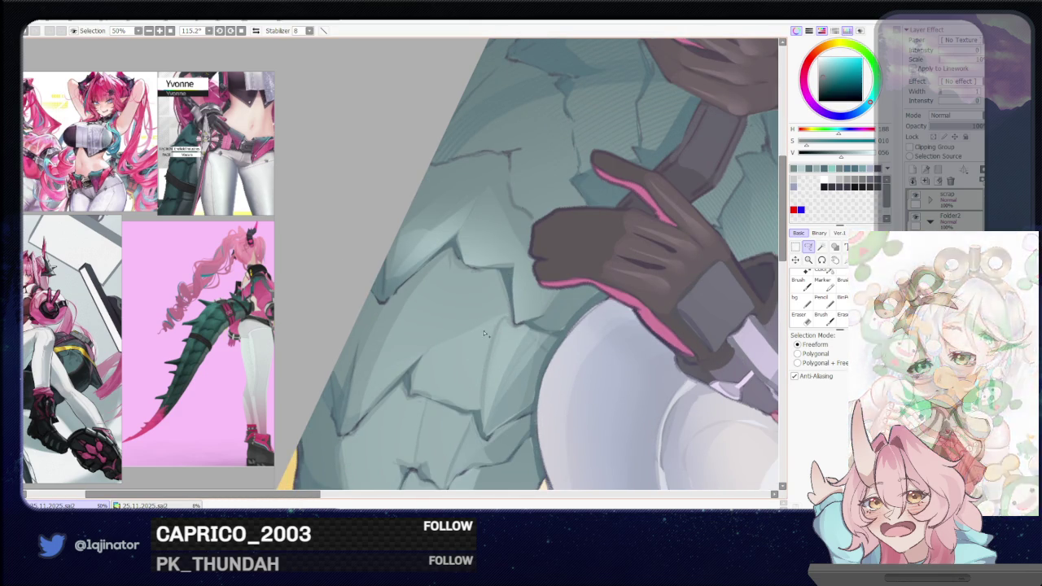
mouse_move(487, 405)
left_mouse_down()
mouse_move(526, 327)
mouse_move(480, 325)
left_mouse_up()
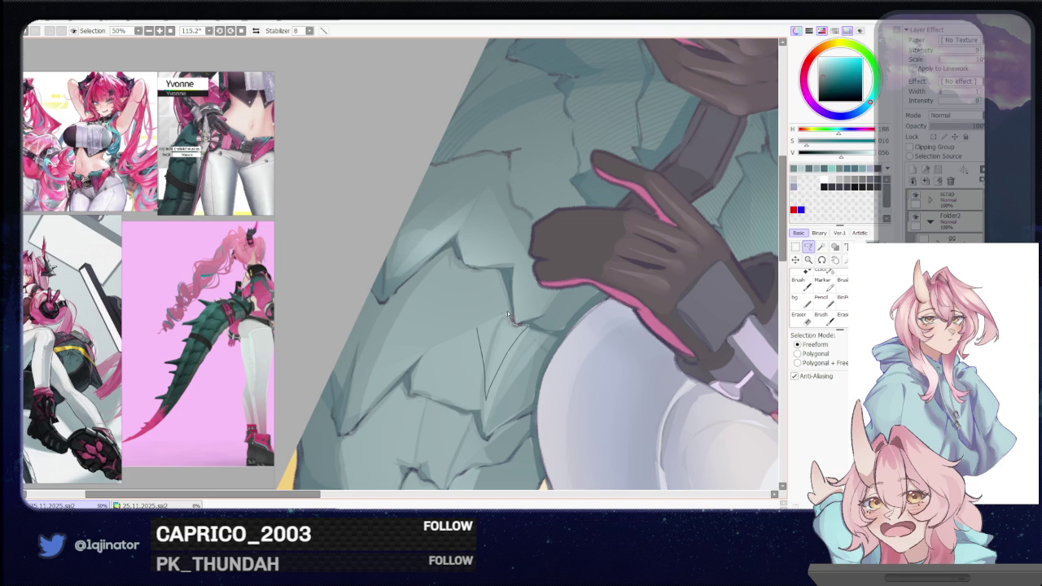
key("b")
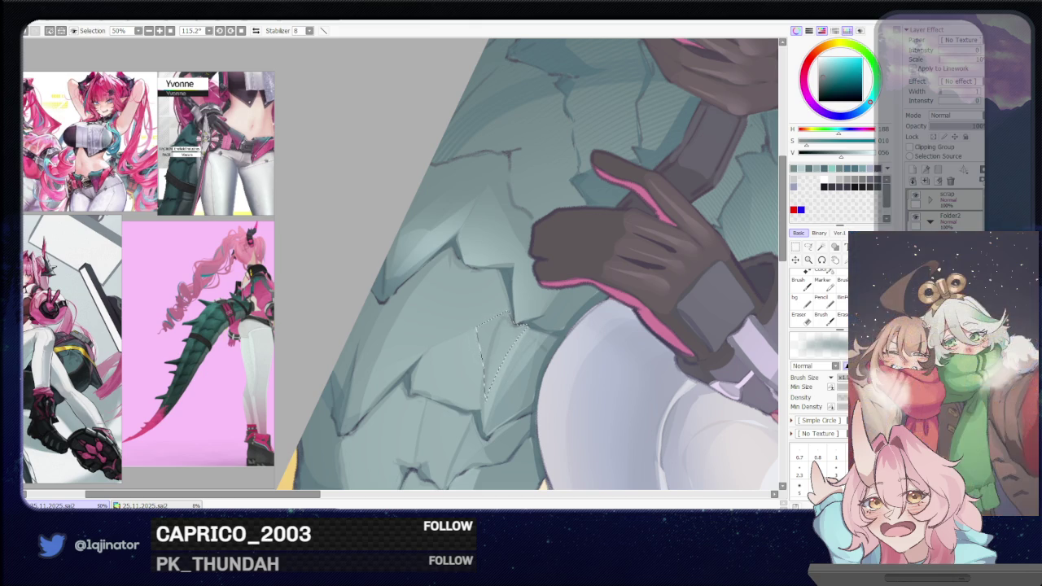
key("l")
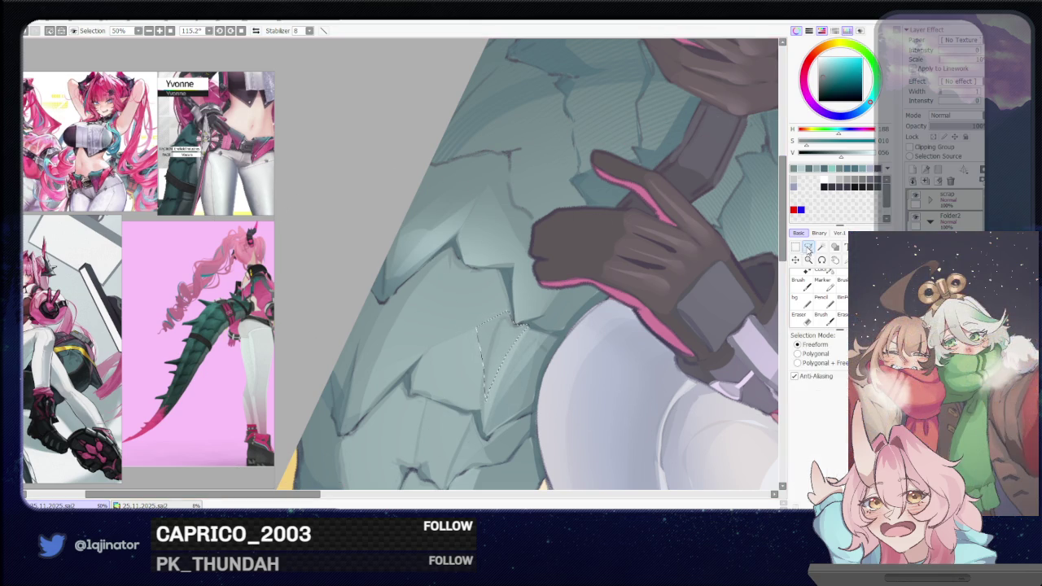
- Zoom out and rotate the canvas to check the lower tail
left_click_drag(540, 377, 493, 359)
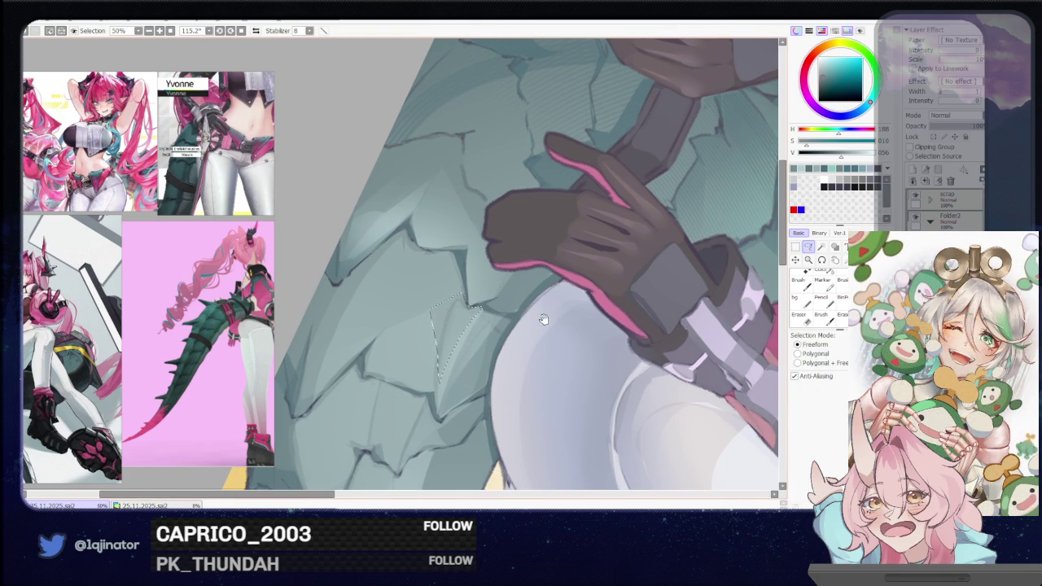
scroll(504, 380, "down", 2)
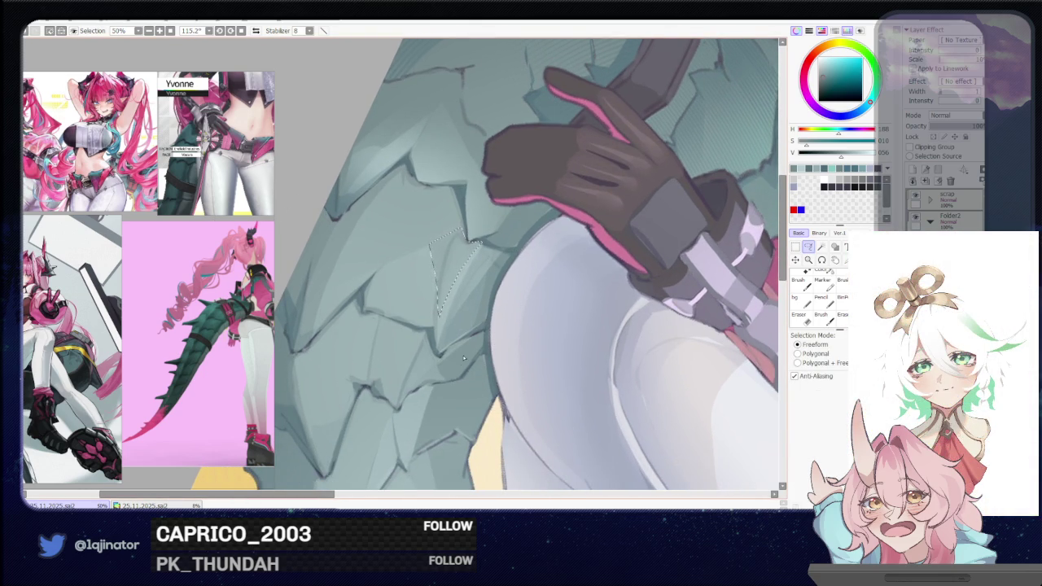
scroll(440, 391, "down", 1)
scroll(415, 424, "down", 1)
scroll(390, 457, "down", 1)
left_click_drag(390, 457, 440, 379)
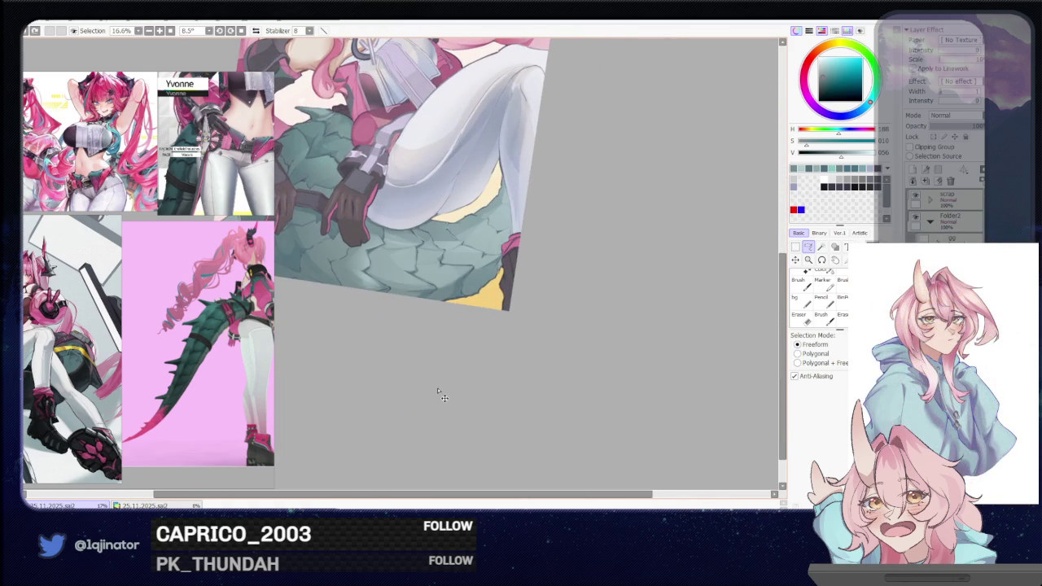
scroll(445, 387, "down", 3)
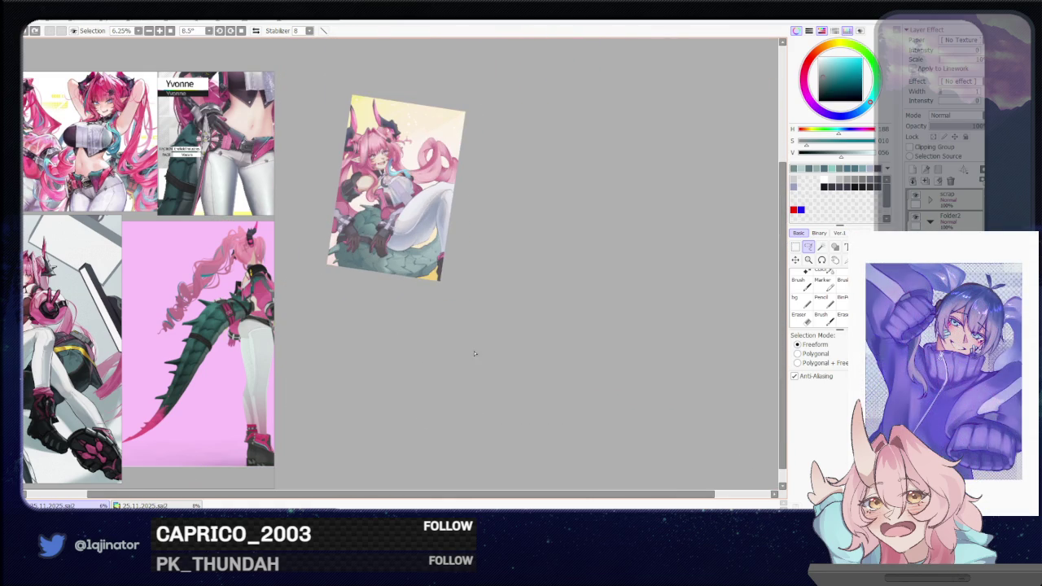
- Zoom to 33.3% and rotate the view onto the gloved hands, legs and tail
scroll(445, 334, "up", 2)
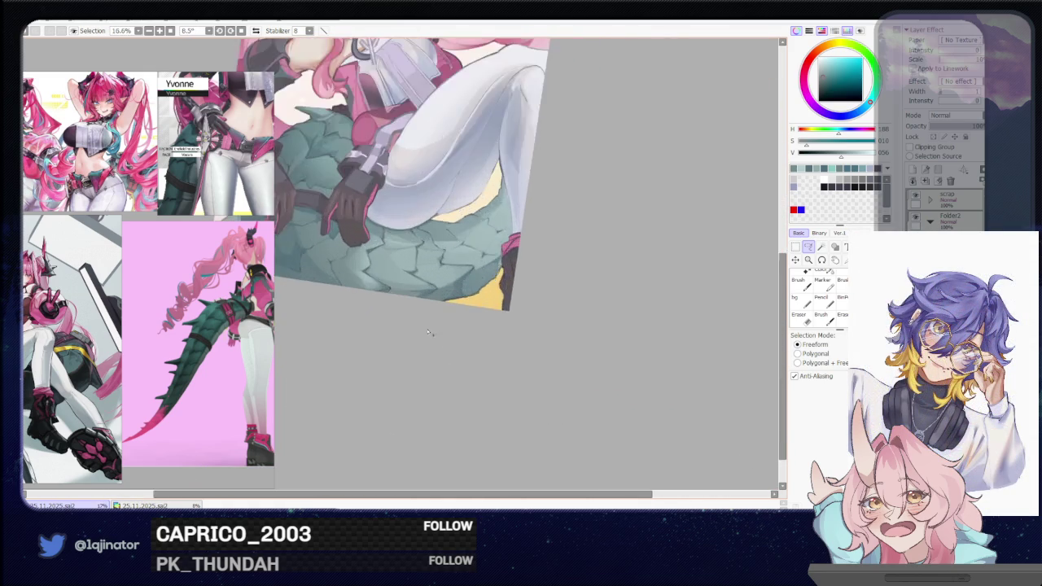
scroll(432, 399, "up", 2)
left_click_drag(433, 399, 451, 429)
key("b")
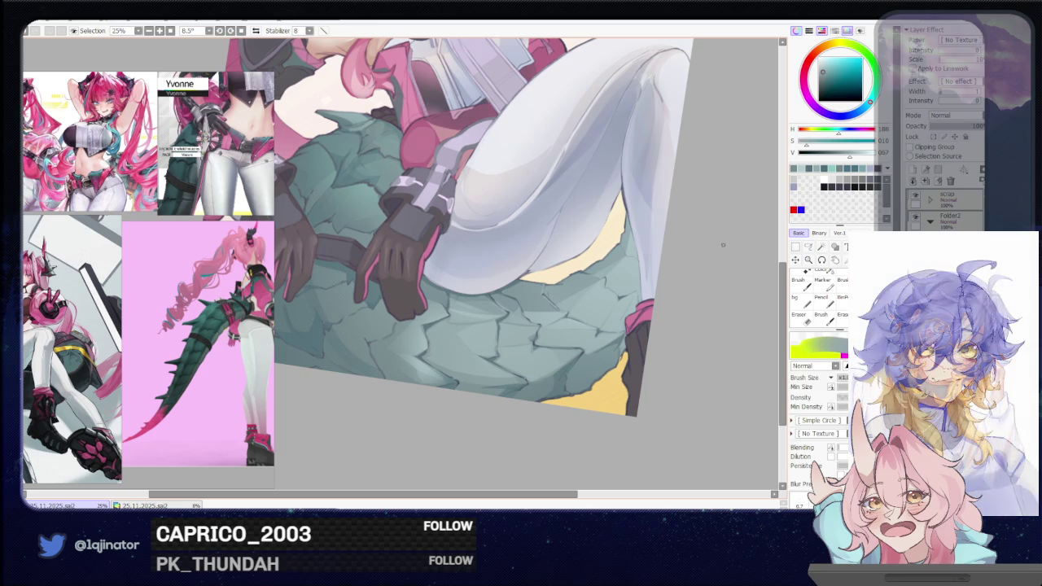
key("a")
left_click_drag(507, 337, 387, 362)
scroll(387, 363, "up", 1)
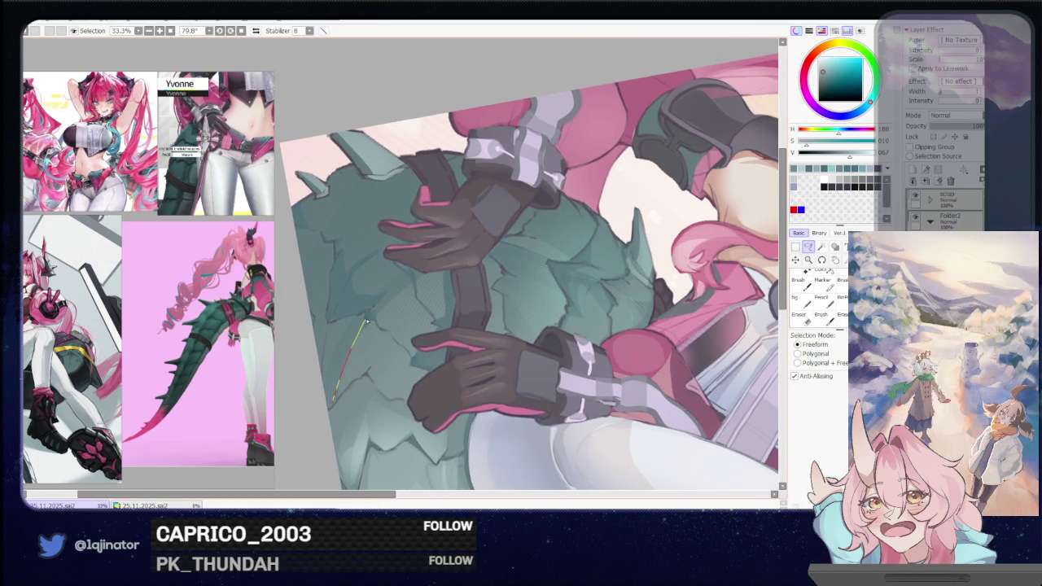
- Lasso a crack along the tail's left edge beside the lower glove and shade it with the brush
left_click_drag(377, 327, 410, 357)
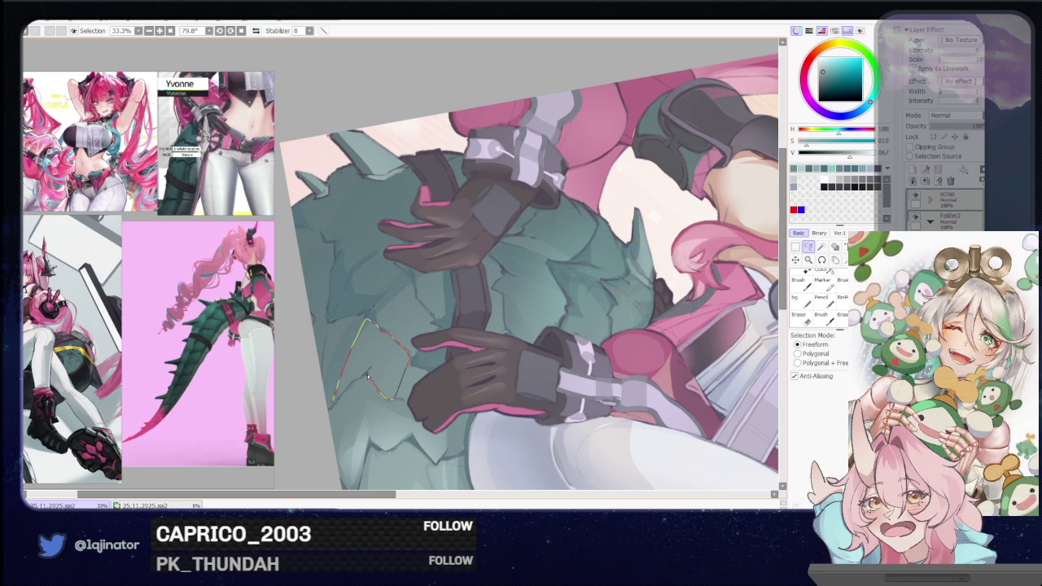
left_click_drag(368, 376, 350, 387)
key("b")
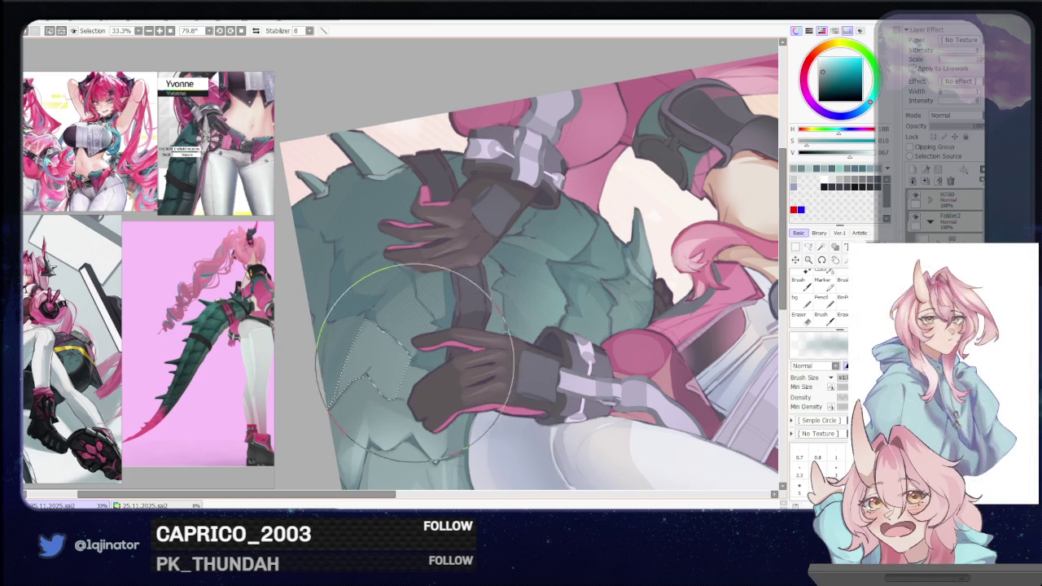
left_click_drag(425, 330, 446, 351)
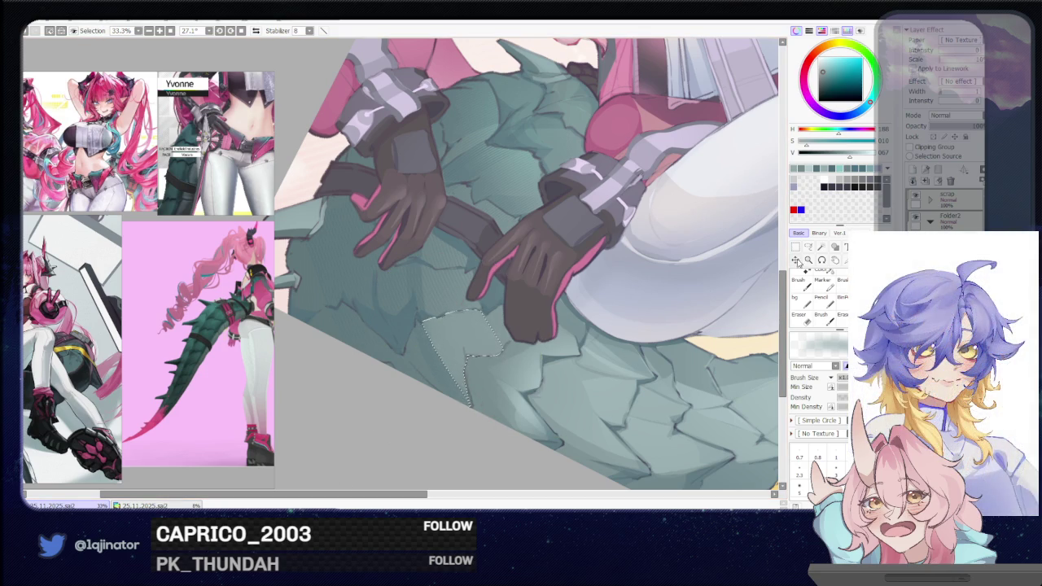
left_click(809, 246)
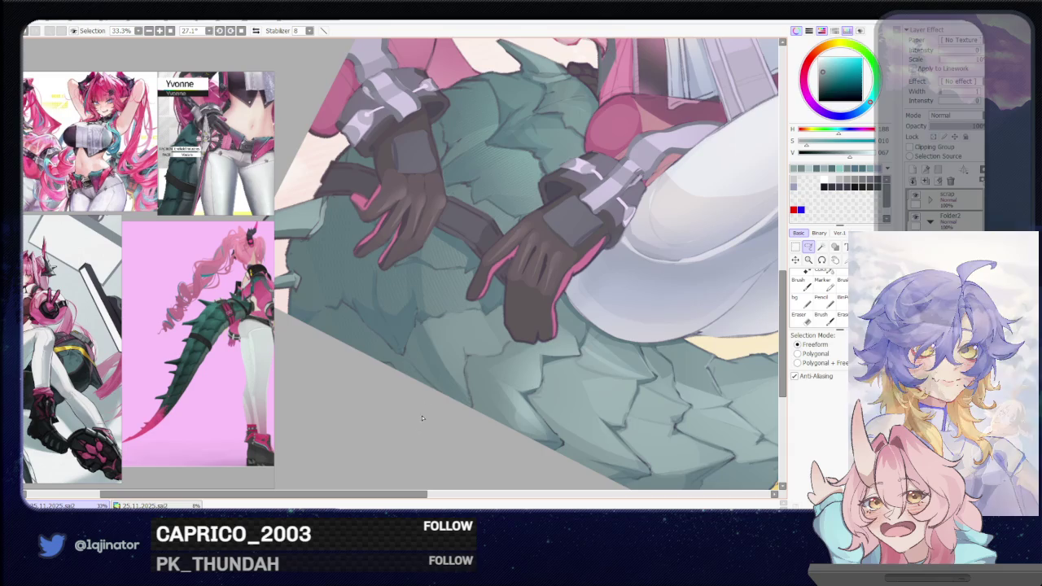
left_click_drag(702, 284, 409, 349)
- Lasso a crack shape on the tail scales just left of the lower glove, ready for brushing
scroll(409, 349, "up", 1)
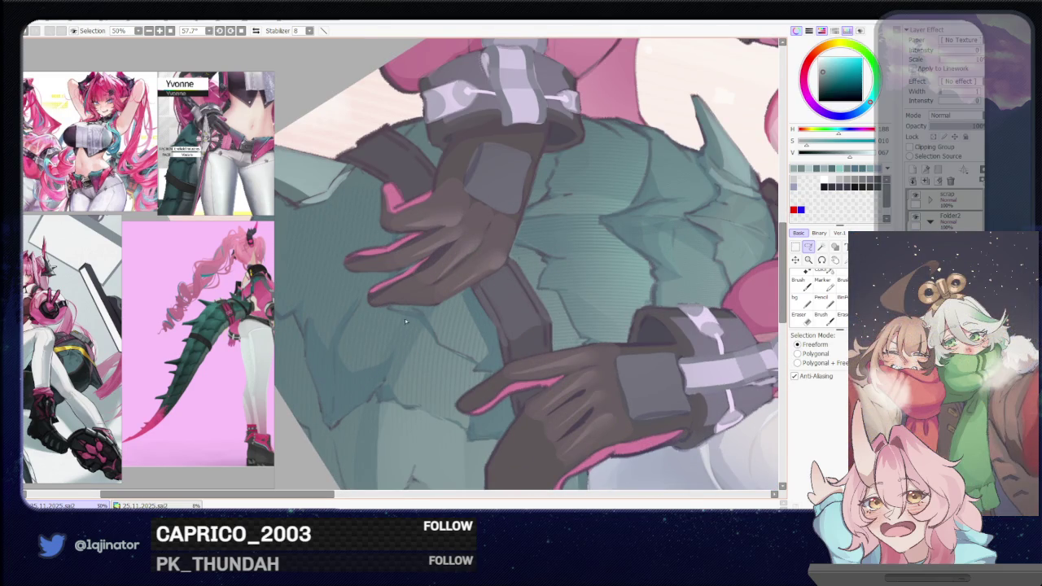
left_click_drag(388, 364, 415, 346)
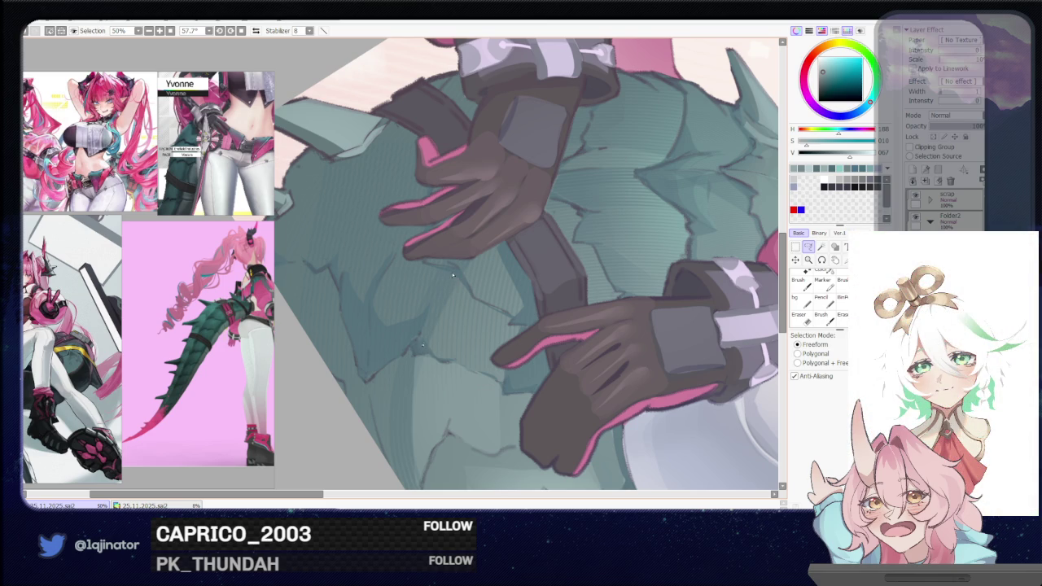
left_click_drag(447, 279, 442, 364)
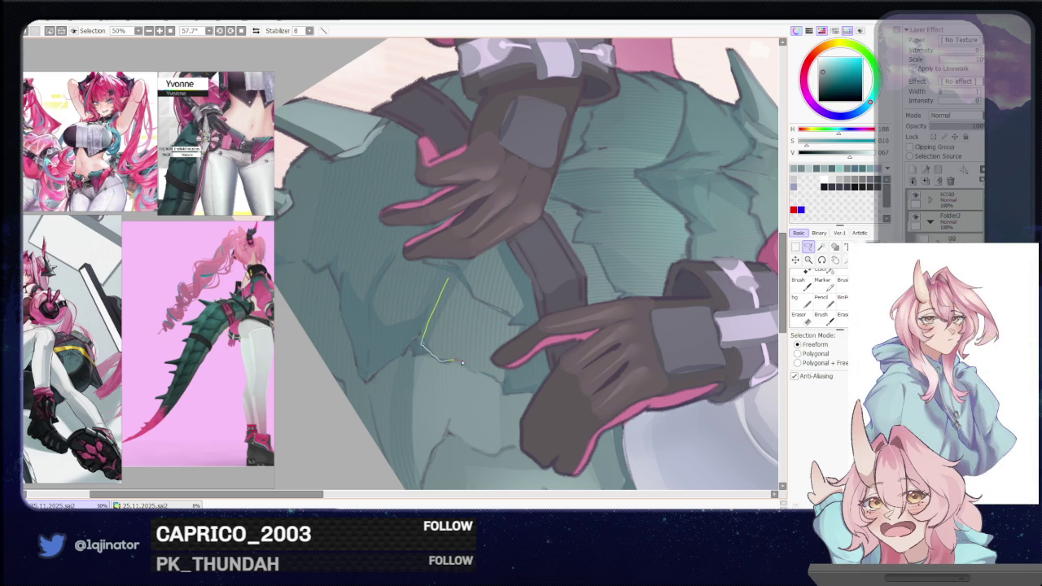
left_click_drag(498, 385, 503, 373)
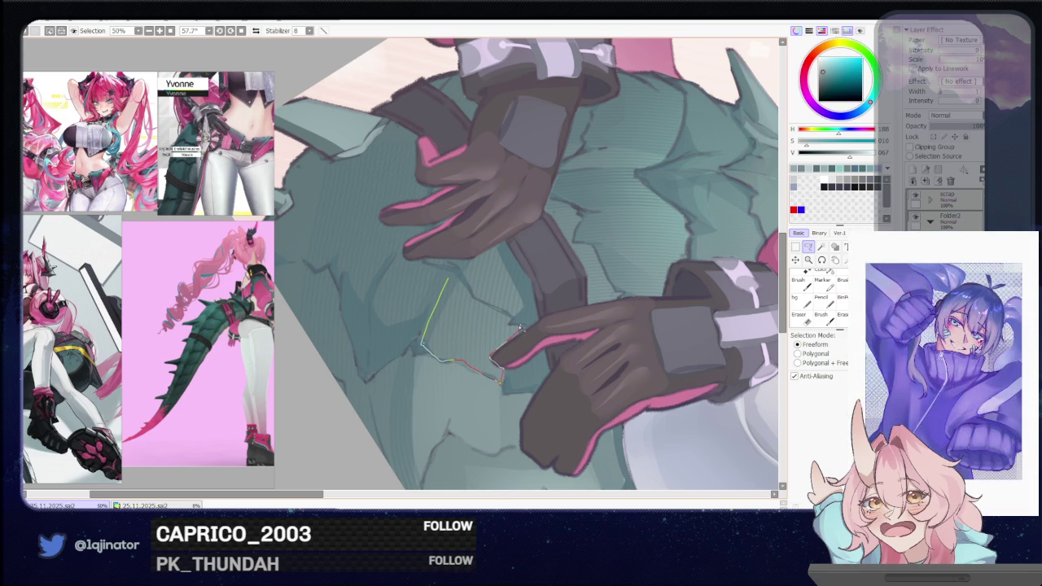
left_click_drag(520, 328, 449, 280)
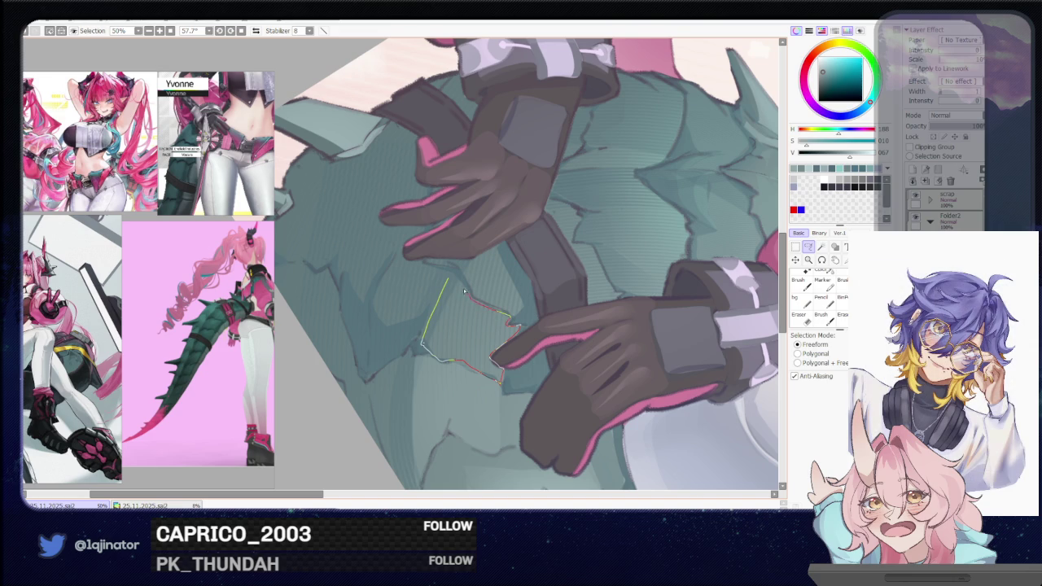
key("b")
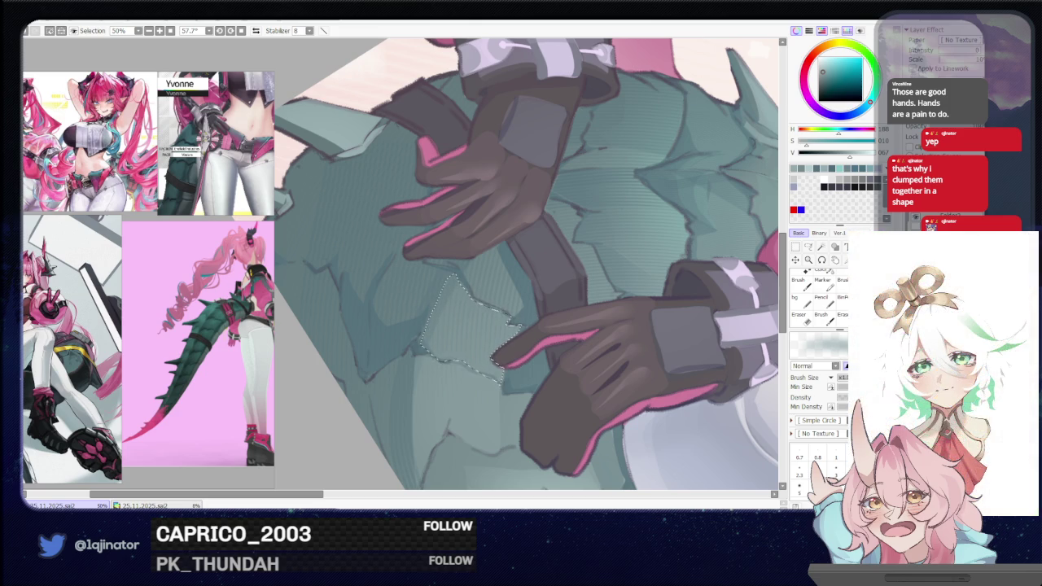
- Brush lighter teal shading inside the selected crack patch beside the lower glove
scroll(456, 351, "down", 2)
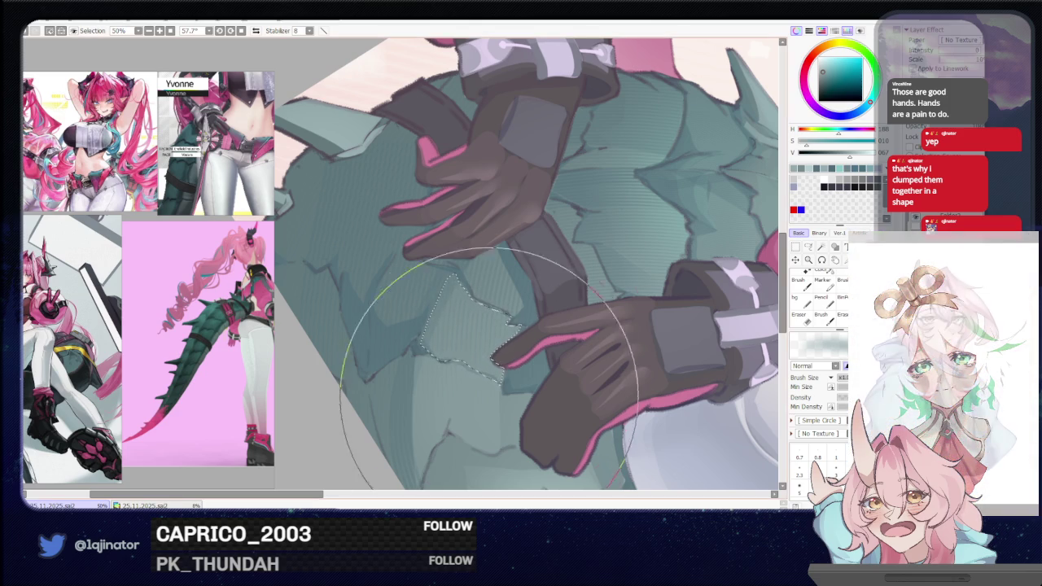
- Zoom out, rotate the canvas back to about -1.4°, and pan to the tail's underside
scroll(550, 326, "down", 3)
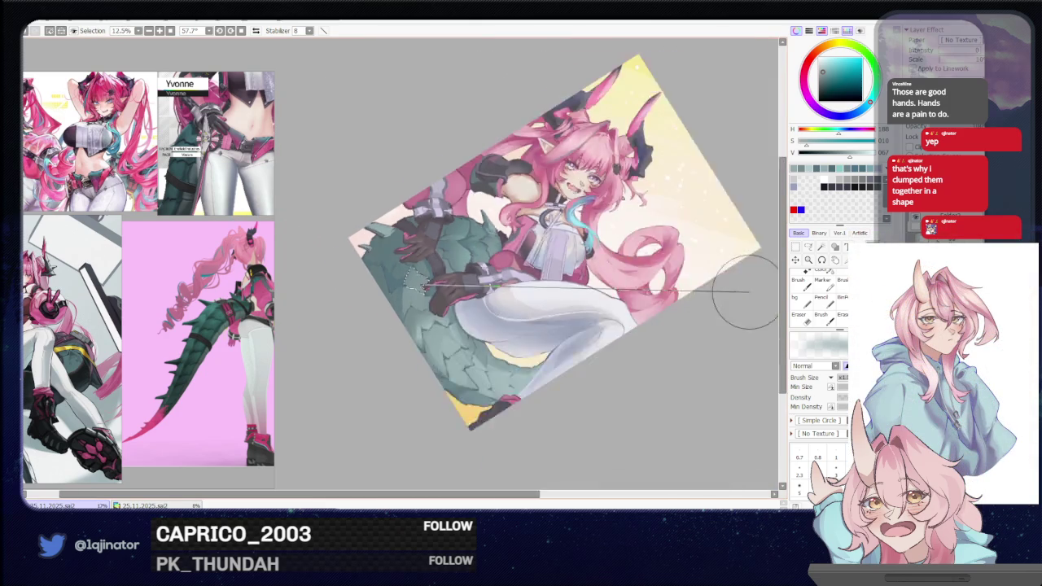
scroll(744, 291, "down", 1)
key("a")
left_click_drag(508, 417, 544, 307)
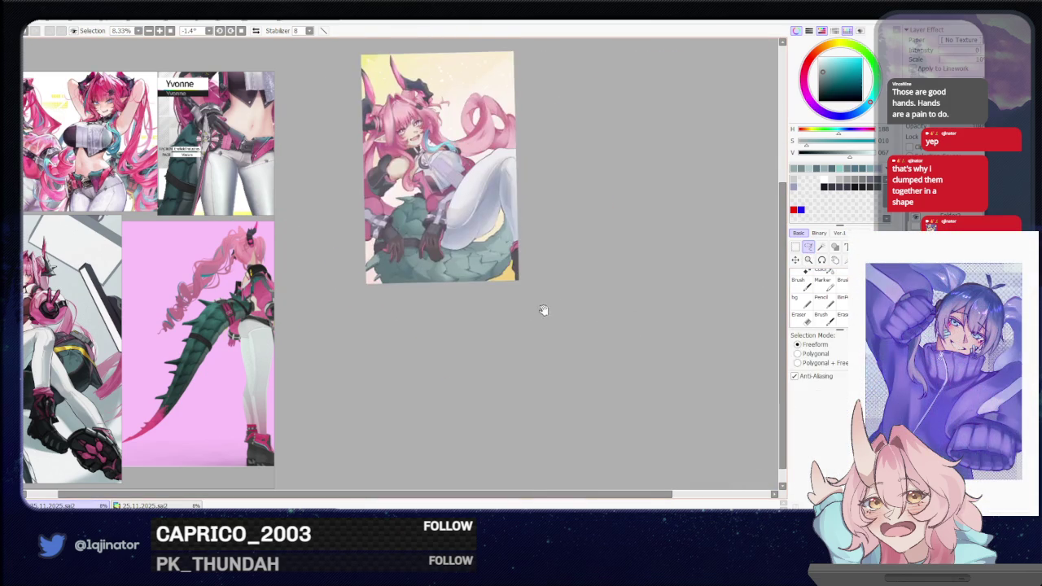
scroll(521, 342, "up", 4)
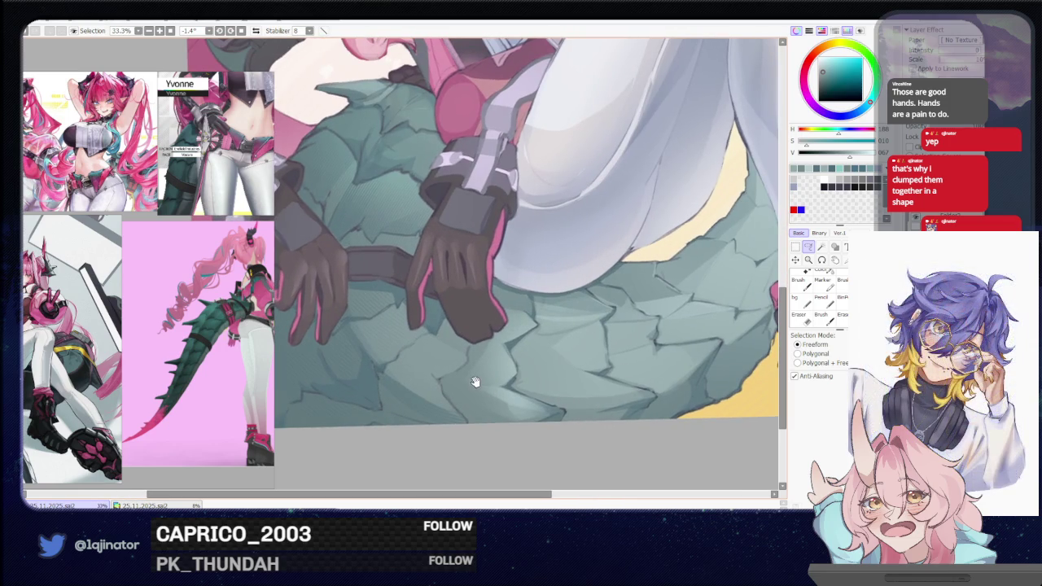
mouse_move(475, 386)
left_mouse_down()
mouse_move(465, 377)
mouse_move(528, 360)
mouse_move(526, 372)
left_mouse_up()
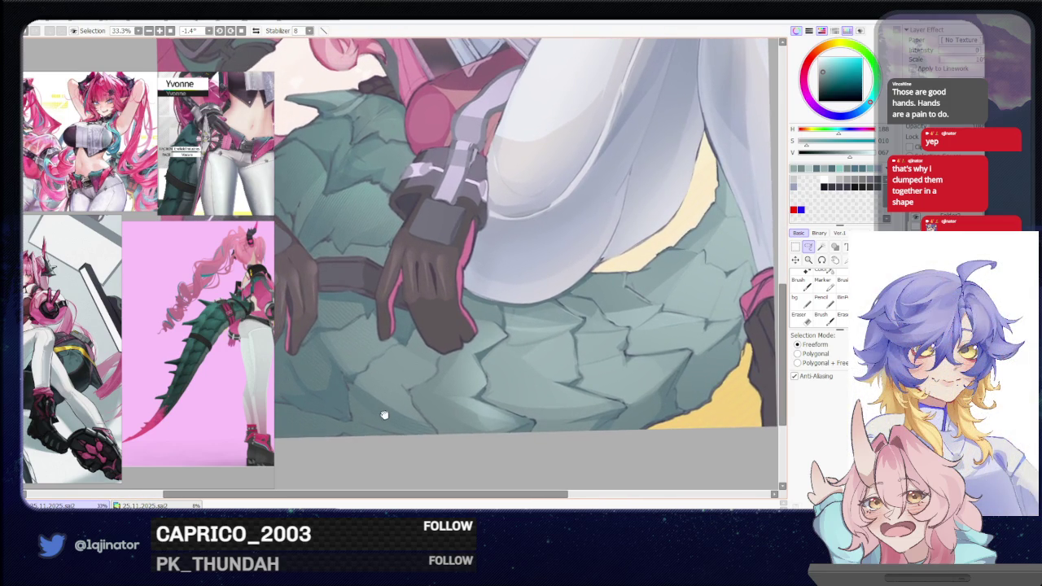
left_click_drag(382, 414, 443, 370)
key("b")
mouse_move(542, 312)
left_mouse_down()
mouse_move(570, 274)
mouse_move(509, 311)
mouse_move(513, 299)
mouse_move(486, 350)
mouse_move(437, 329)
mouse_move(486, 314)
left_mouse_up()
key("l")
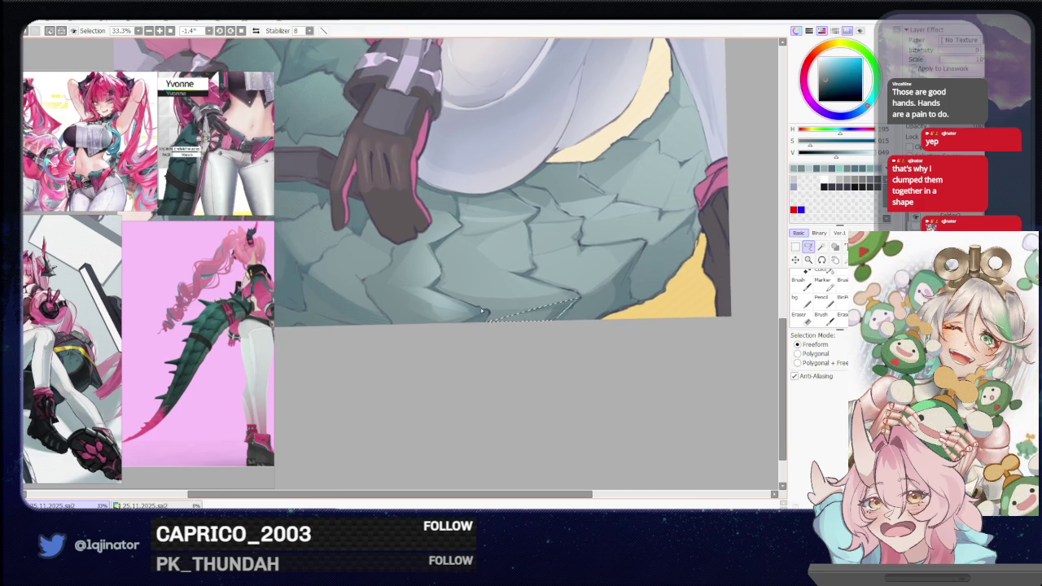
- Lasso the scales along the tail's bottom edge and shade them with a much larger brush
mouse_move(390, 330)
left_mouse_down()
mouse_move(486, 315)
mouse_move(512, 330)
left_mouse_up()
key("b")
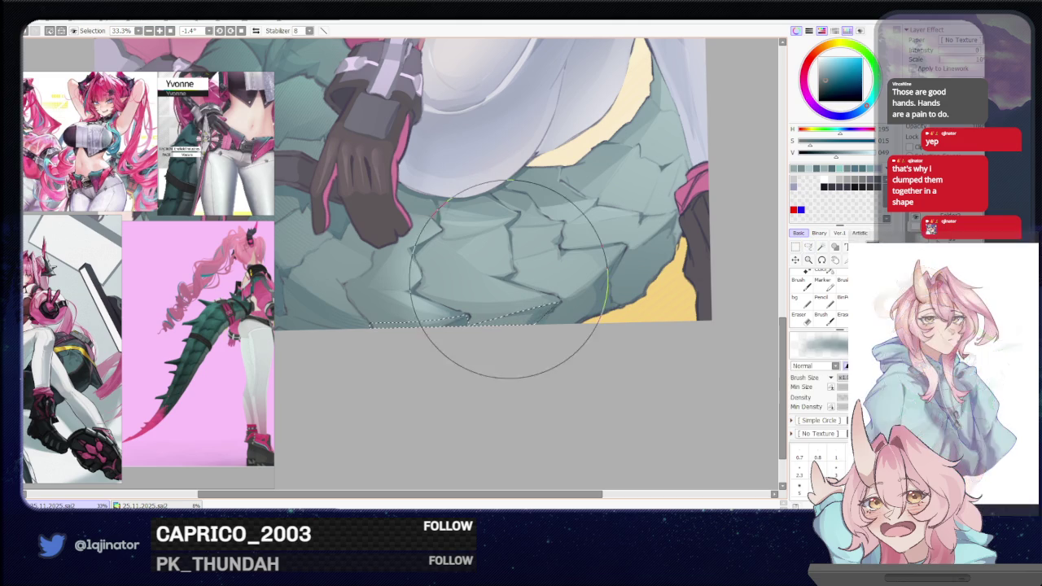
left_click_drag(413, 330, 452, 334)
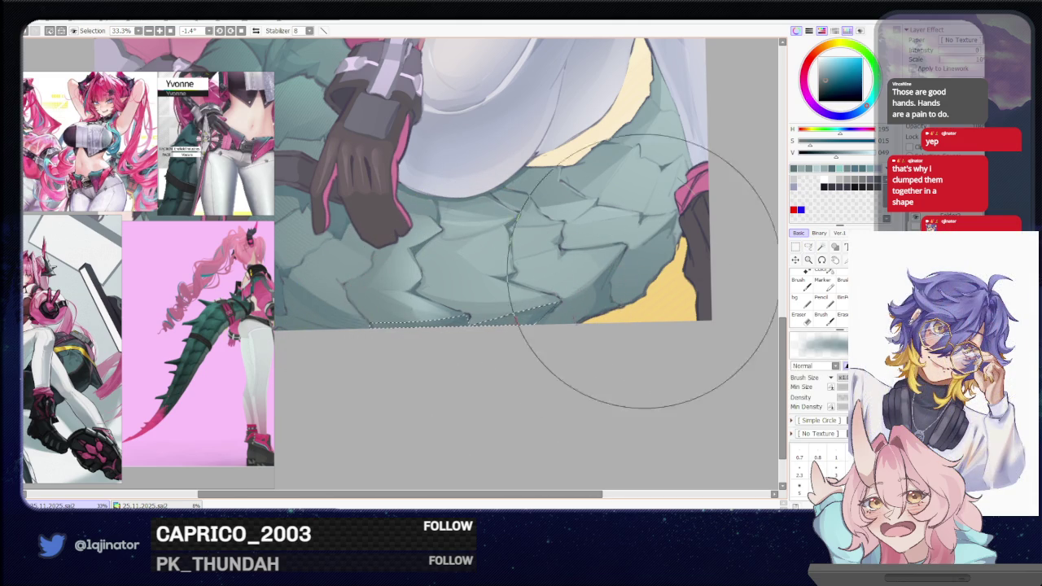
- Lasso another scale just below the lower glove, ready for shading
left_click(809, 247)
mouse_move(698, 303)
left_mouse_down()
mouse_move(521, 328)
mouse_move(530, 344)
mouse_move(500, 365)
mouse_move(540, 339)
mouse_move(414, 352)
left_mouse_up()
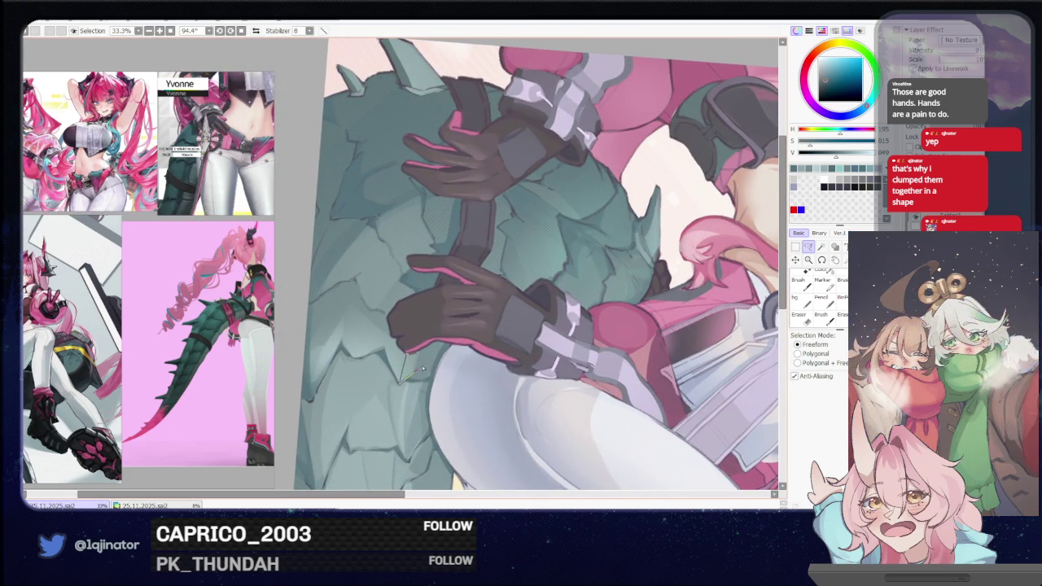
mouse_move(432, 358)
left_mouse_down()
mouse_move(447, 347)
mouse_move(438, 335)
mouse_move(593, 268)
mouse_move(490, 373)
left_mouse_up()
key("b")
scroll(593, 268, "down", 3)
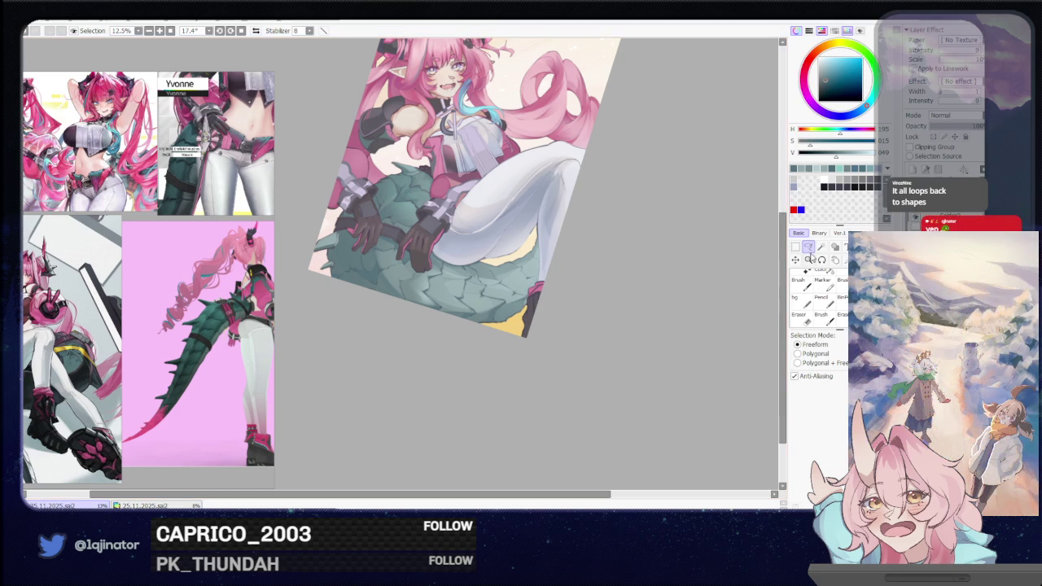
scroll(517, 348, "up", 1)
- Rotate the canvas nearly upright and nudge it up to reach the left spike
scroll(478, 384, "up", 2)
scroll(493, 344, "up", 1)
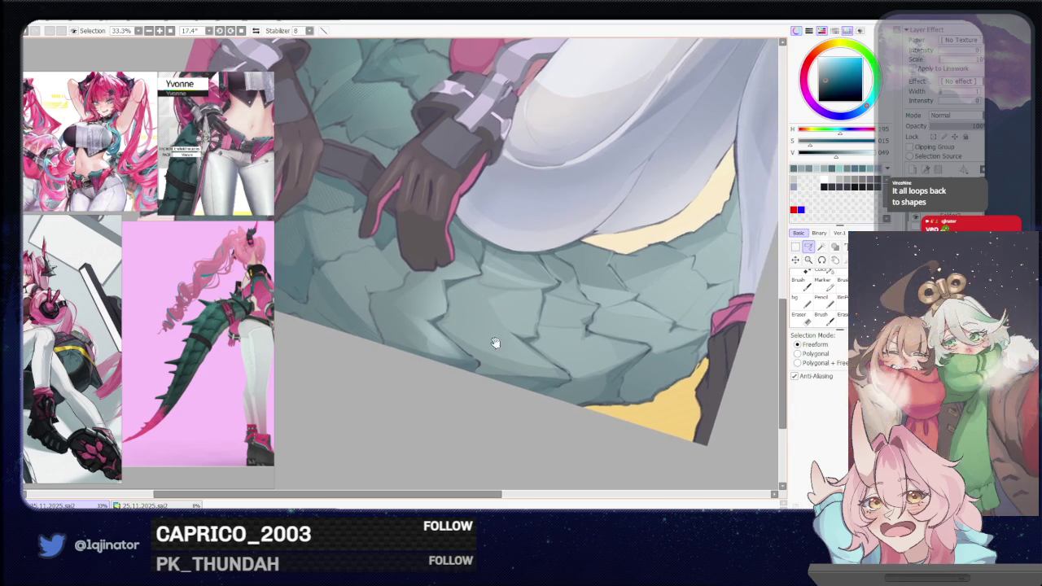
scroll(432, 429, "up", 1)
scroll(431, 430, "down", 1)
scroll(346, 379, "down", 1)
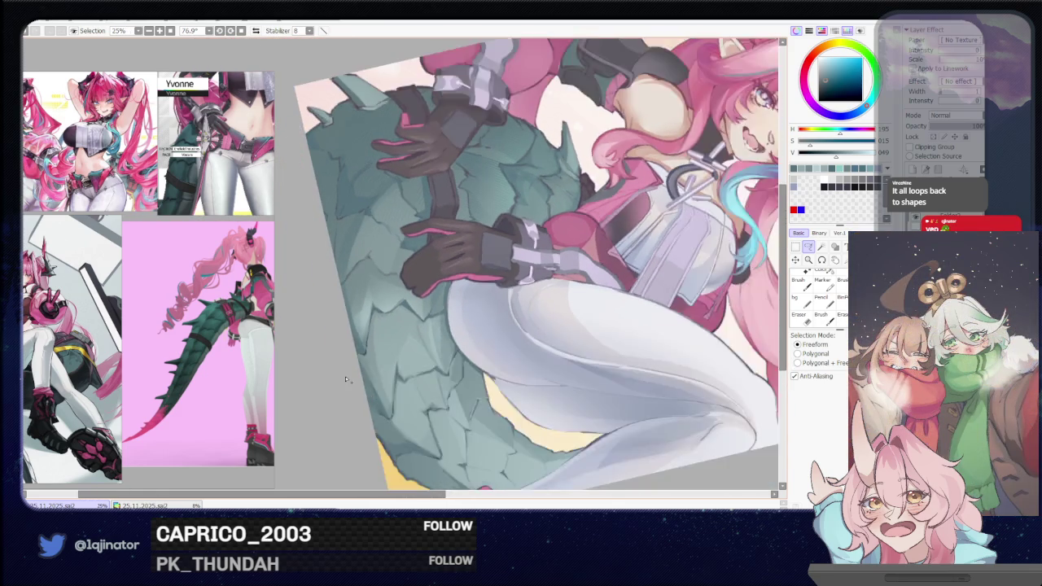
scroll(345, 379, "down", 1)
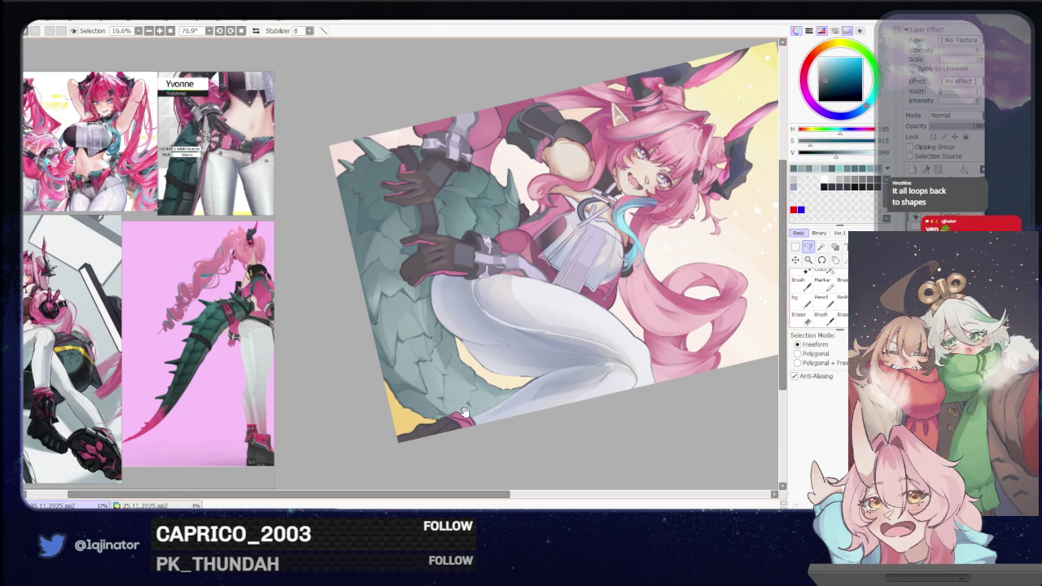
mouse_move(465, 413)
left_mouse_down()
mouse_move(481, 344)
mouse_move(469, 410)
mouse_move(479, 433)
left_mouse_up()
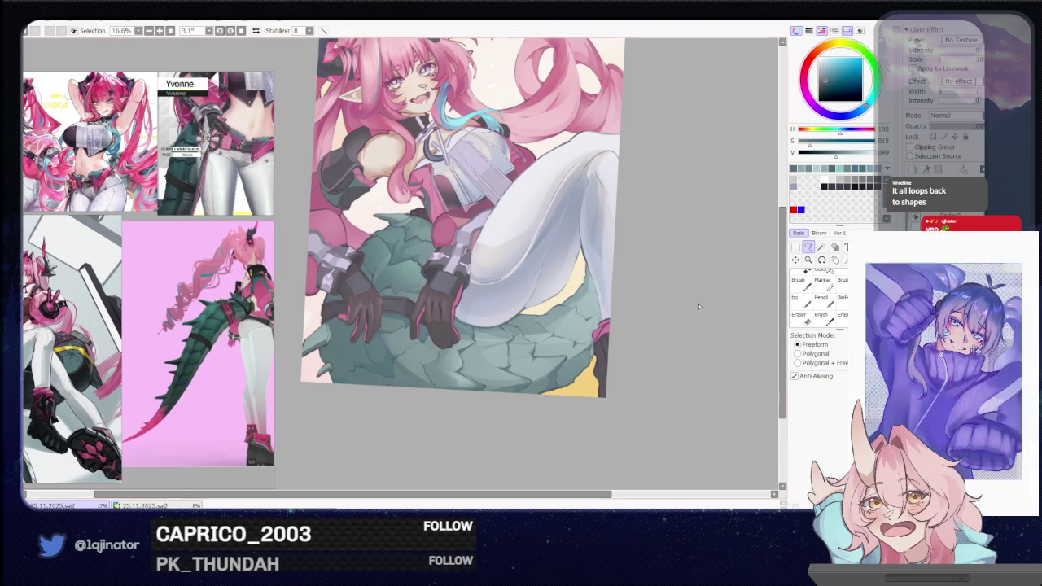
mouse_move(524, 371)
left_mouse_down()
mouse_move(542, 343)
mouse_move(425, 303)
left_mouse_up()
scroll(507, 364, "up", 3)
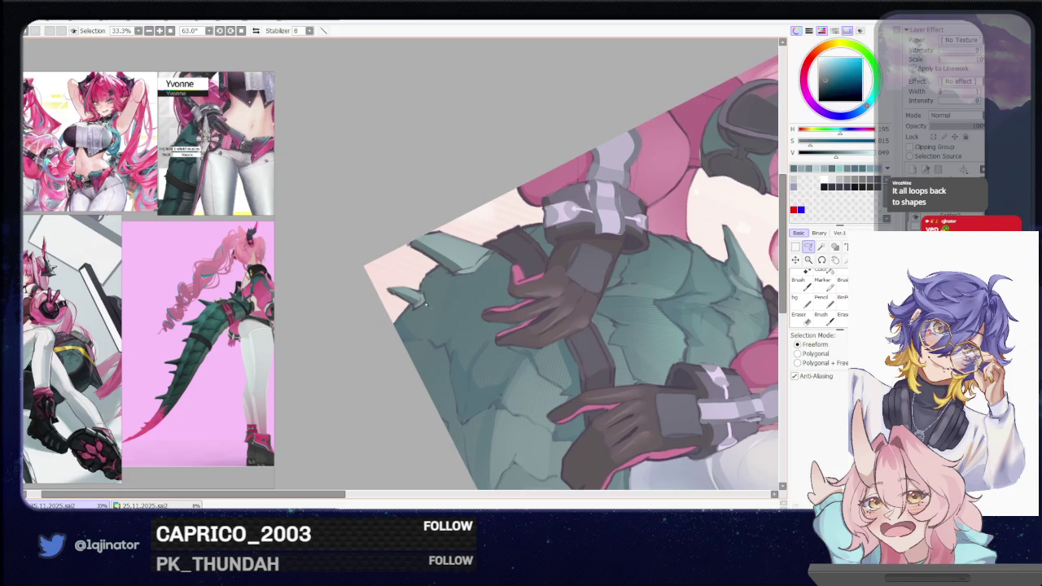
- Lasso a crack by the left spike on the tail's edge and shade it teal
mouse_move(414, 309)
left_mouse_down()
mouse_move(408, 343)
mouse_move(393, 336)
left_mouse_up()
left_click_drag(454, 264, 388, 372)
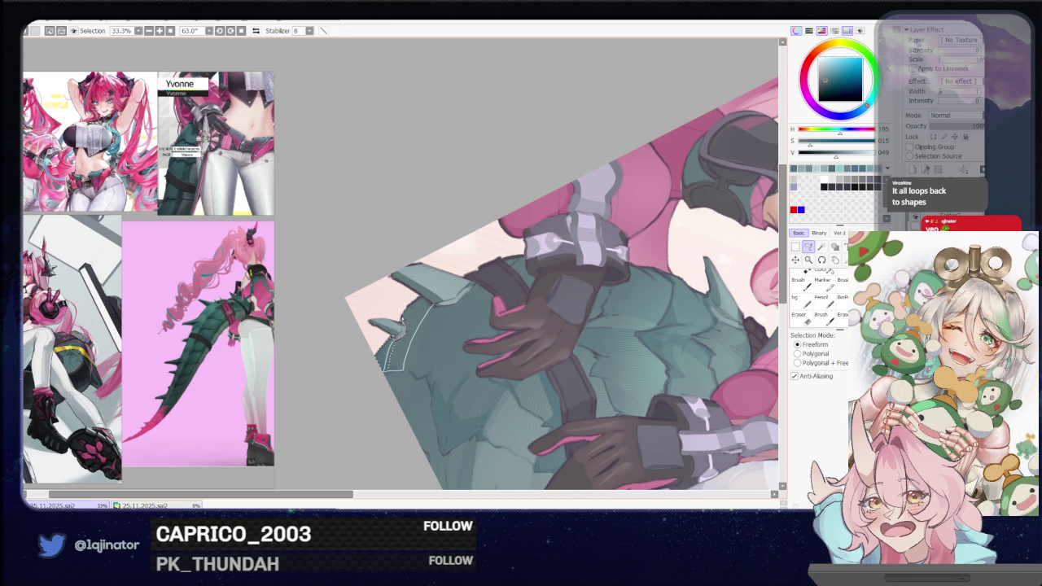
left_click_drag(481, 436, 457, 368)
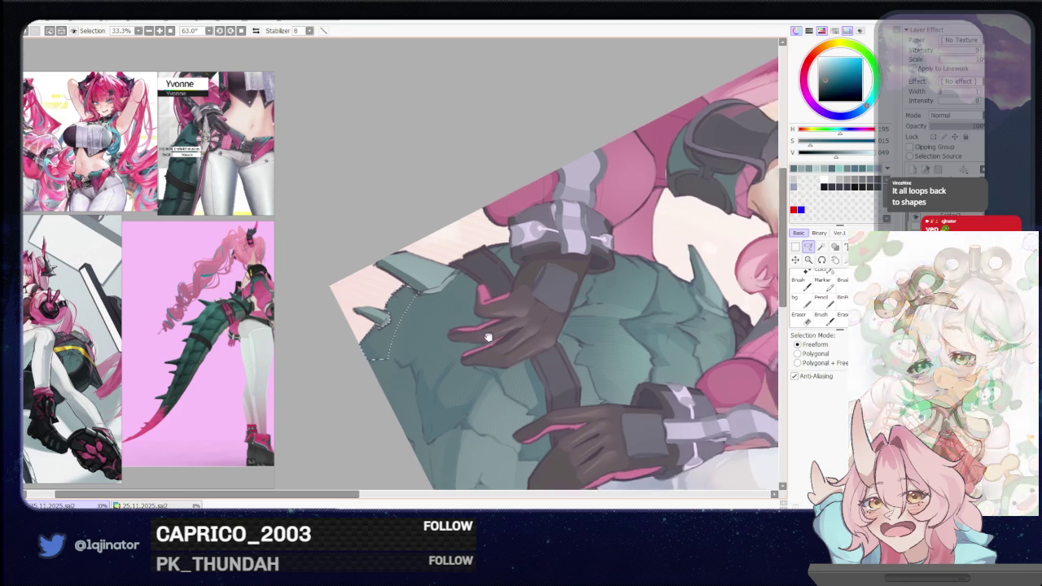
key("b")
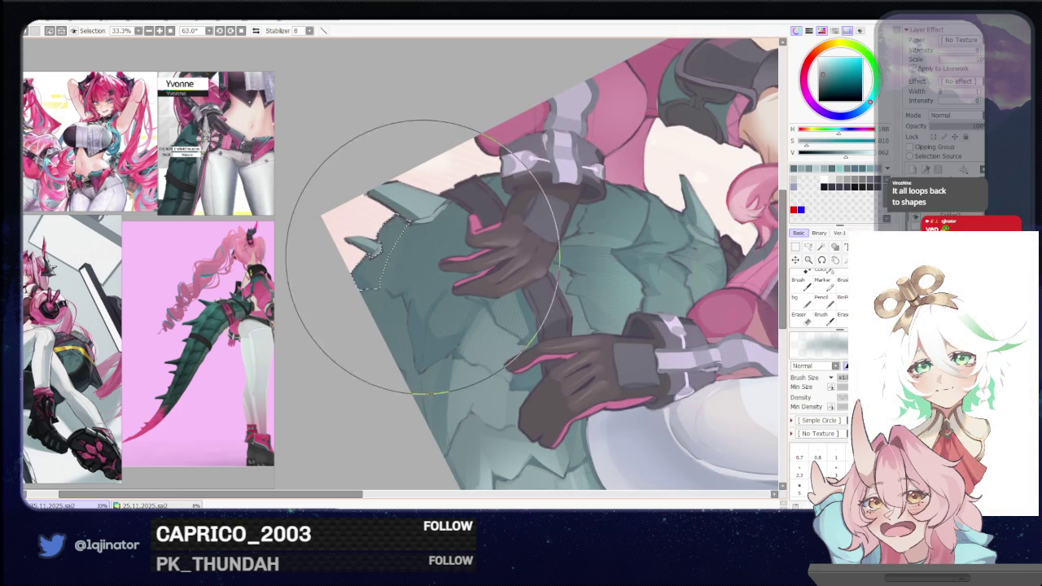
scroll(652, 242, "up", 2)
key("l")
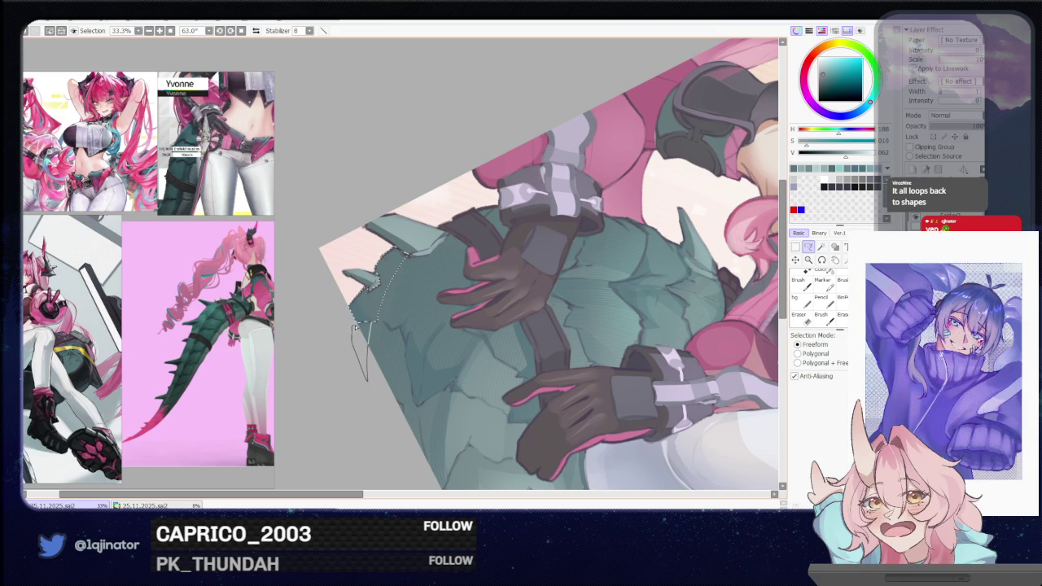
key("b")
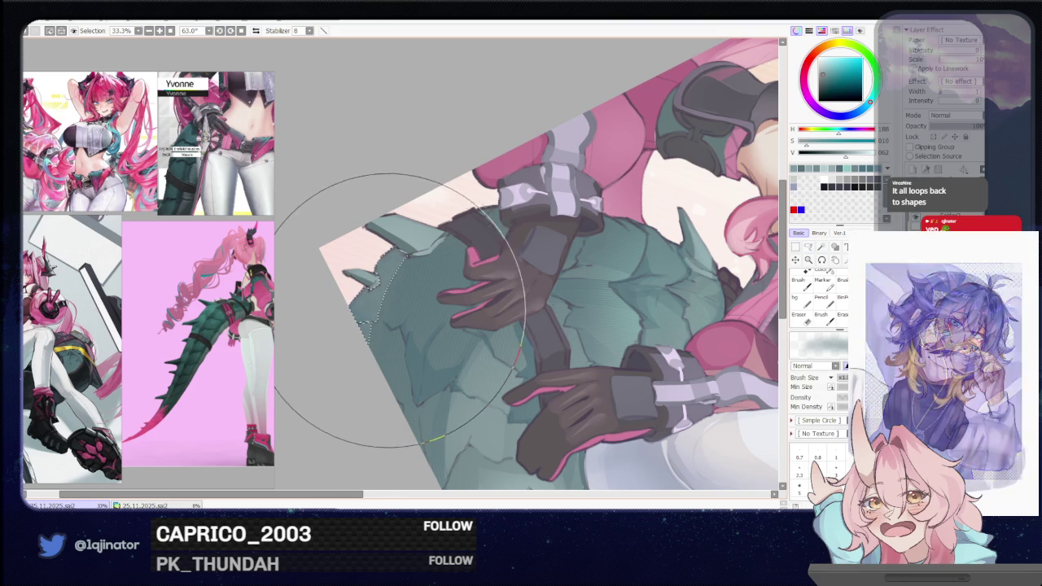
- Rotate the view back to about 1.7° and pan to the upper tail and torso
mouse_move(419, 305)
left_mouse_down()
mouse_move(482, 376)
mouse_move(414, 371)
left_mouse_up()
key("l")
mouse_move(511, 287)
left_mouse_down()
mouse_move(480, 281)
mouse_move(464, 321)
left_mouse_up()
left_click_drag(465, 260, 407, 301)
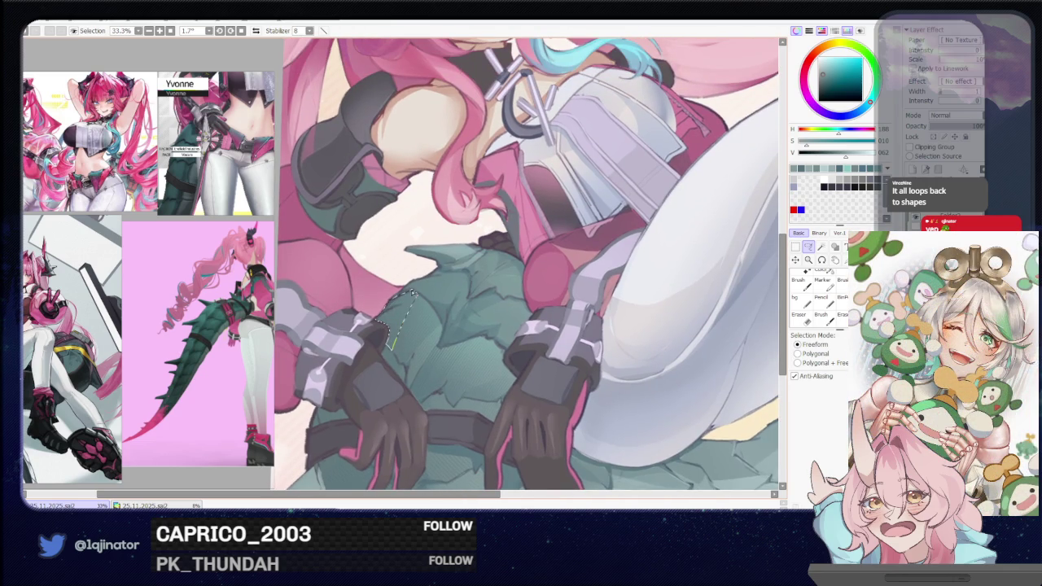
- Shift the canvas down-left, then rotate and pan it onto the scaly tail under the gloves
left_click_drag(411, 293, 399, 313)
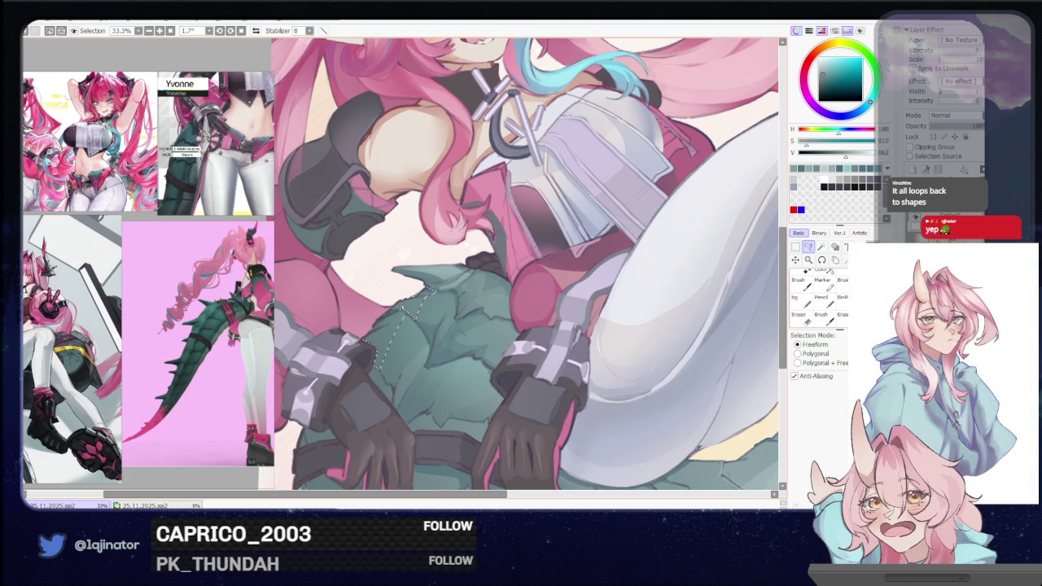
key("b")
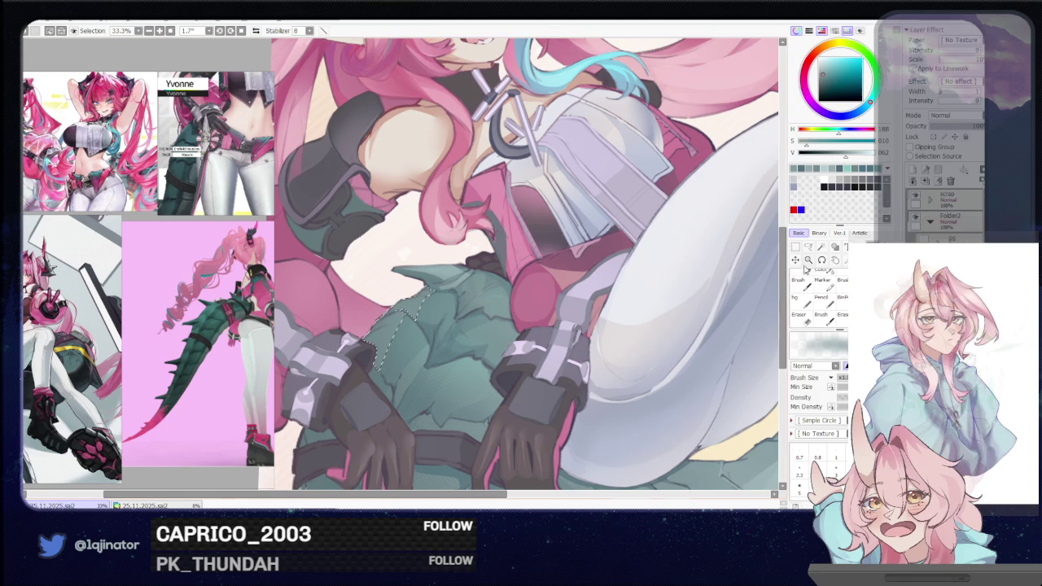
key("l")
mouse_move(765, 269)
left_mouse_down()
mouse_move(581, 272)
mouse_move(456, 372)
mouse_move(478, 345)
mouse_move(467, 377)
left_mouse_up()
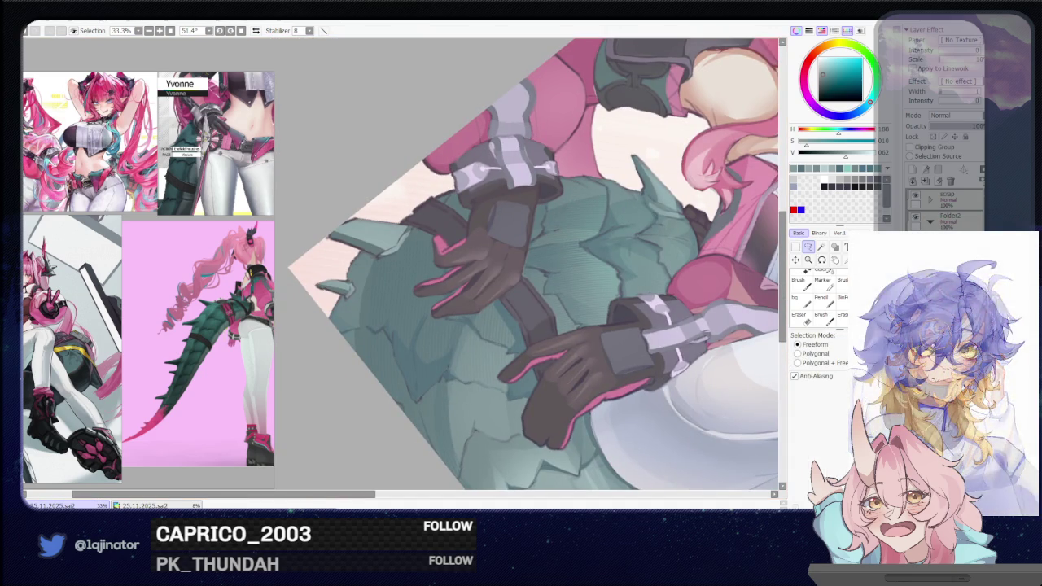
- Angle the canvas, lasso a small crack on the tail's upper-left, and shade it
mouse_move(380, 337)
left_mouse_down()
mouse_move(388, 400)
mouse_move(344, 377)
left_mouse_up()
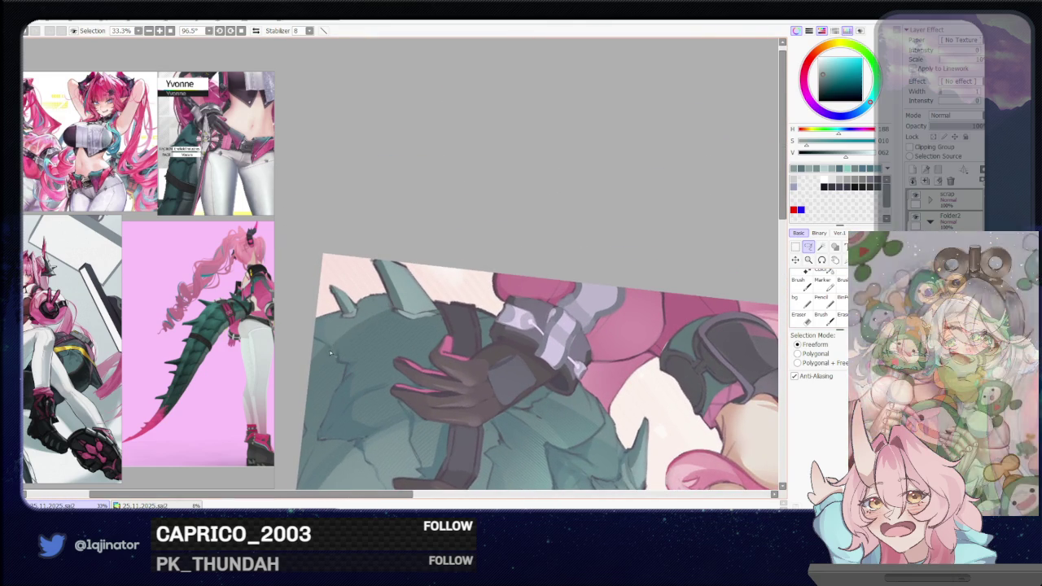
left_click_drag(333, 347, 340, 367)
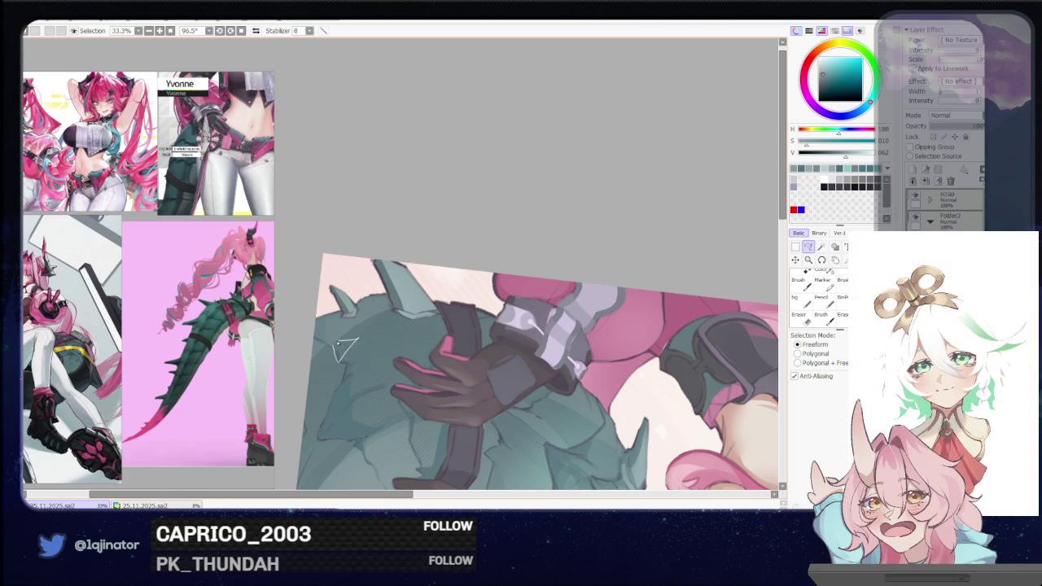
key("b")
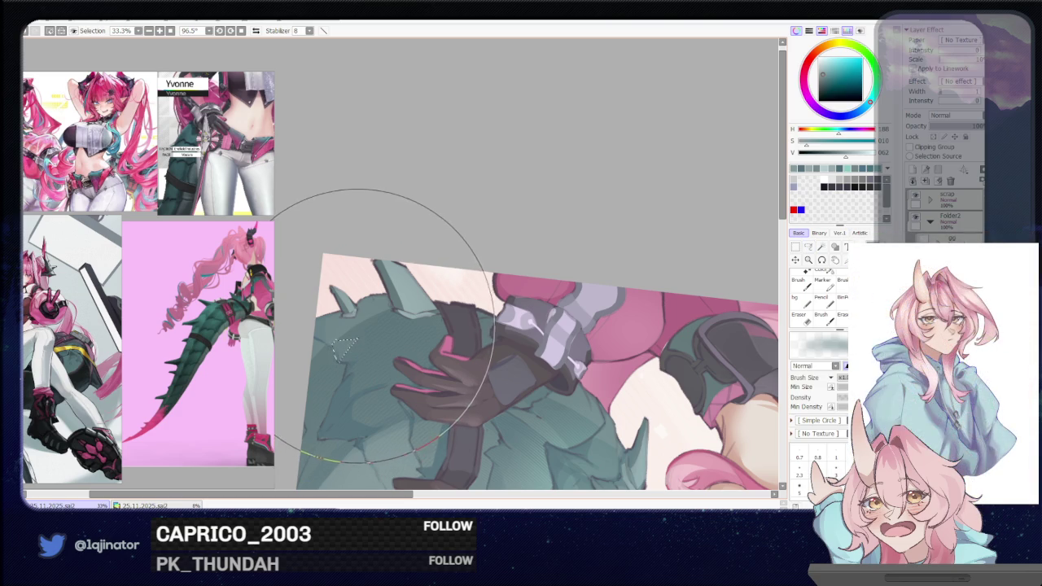
- Rotate and pan the view toward the lower tail with the Lasso active
key("m")
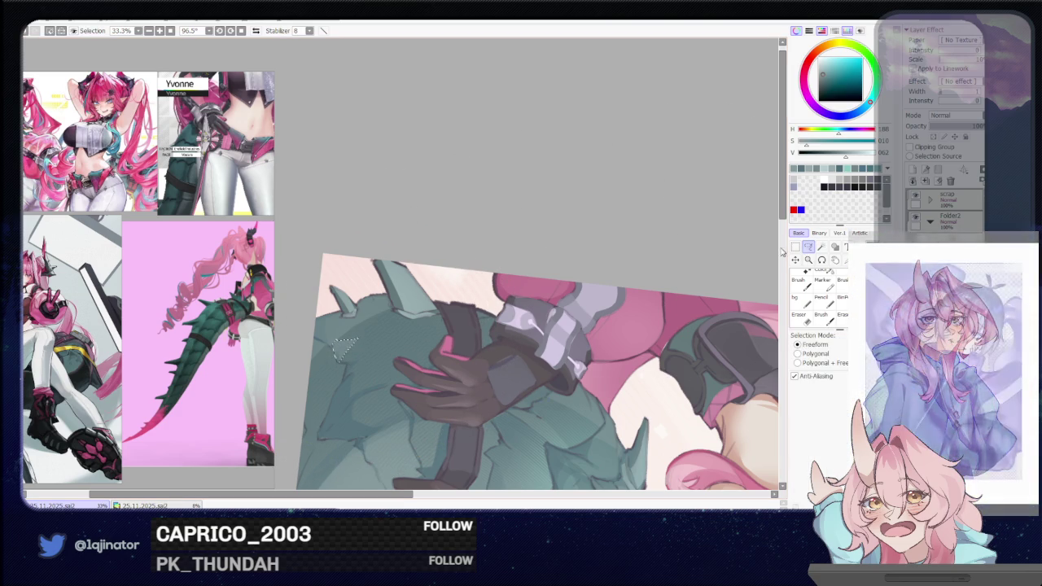
mouse_move(529, 326)
left_mouse_down()
mouse_move(468, 305)
mouse_move(470, 401)
mouse_move(600, 315)
left_mouse_up()
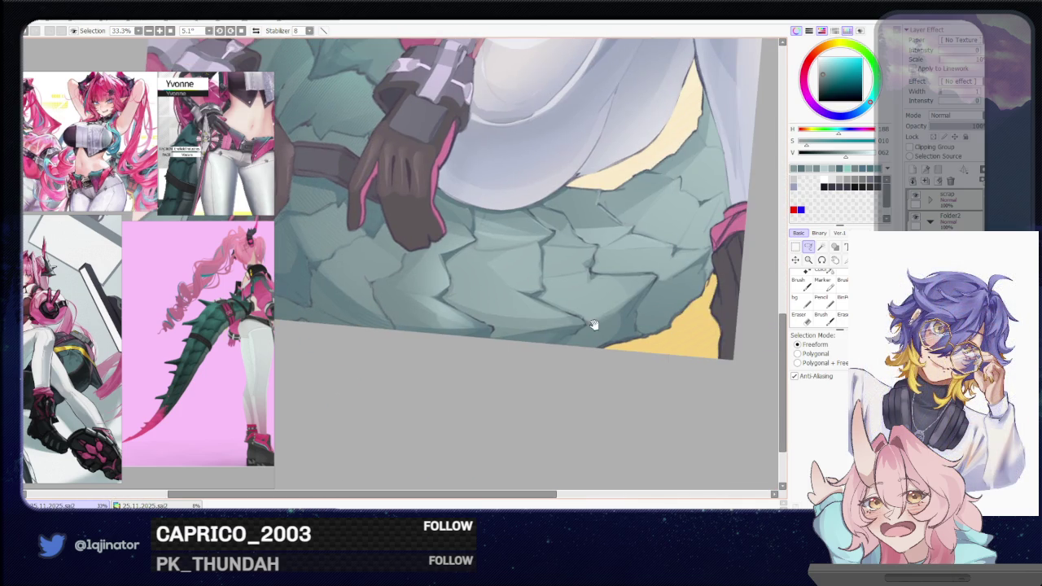
scroll(572, 331, "down", 2)
scroll(562, 334, "down", 3)
scroll(541, 342, "down", 1)
scroll(535, 343, "up", 2)
scroll(529, 346, "up", 1)
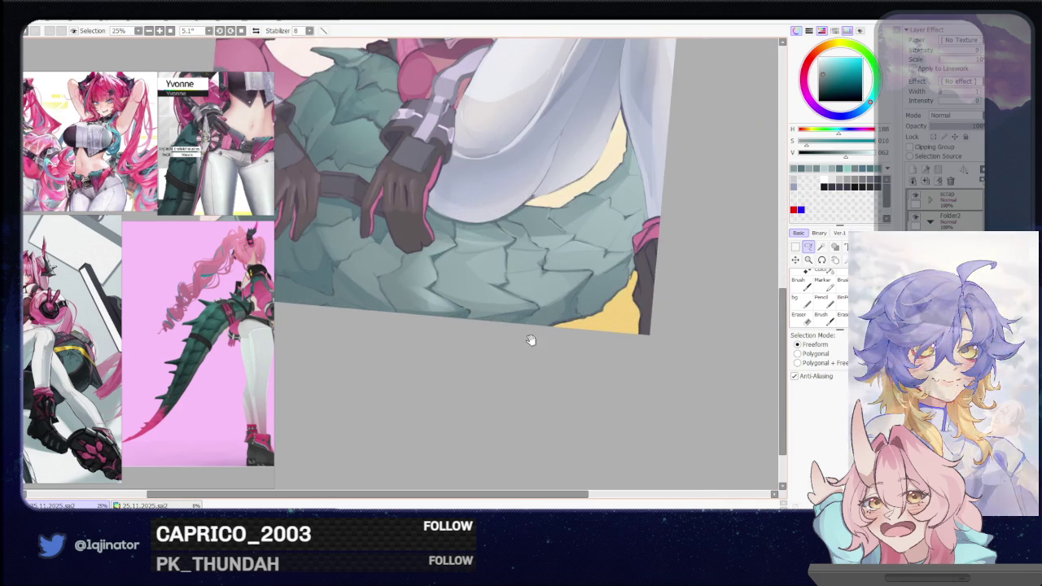
scroll(505, 350, "up", 1)
mouse_move(506, 346)
left_mouse_down()
mouse_move(494, 354)
mouse_move(524, 342)
mouse_move(389, 384)
left_mouse_up()
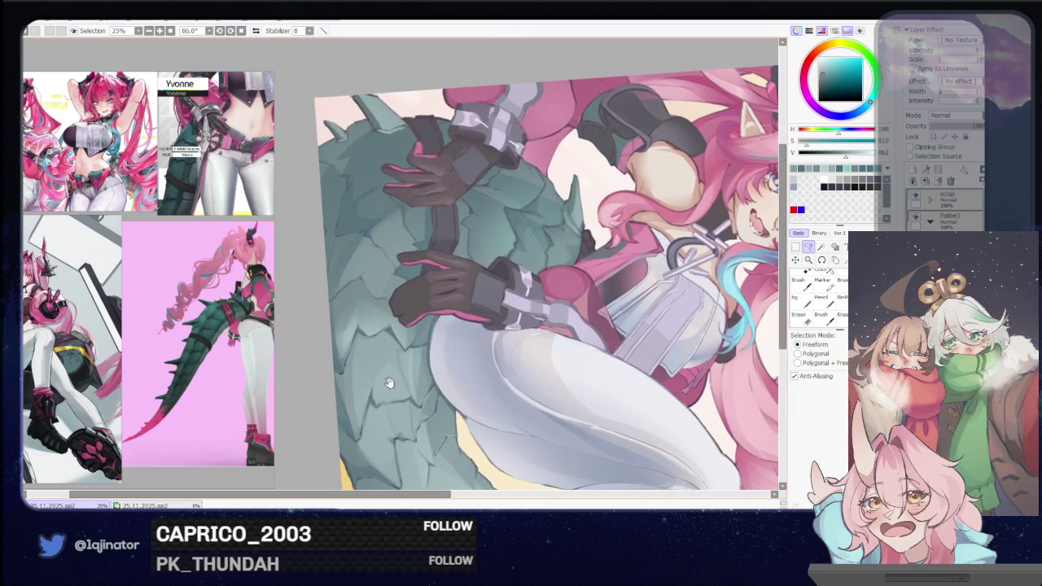
key("b")
key("a")
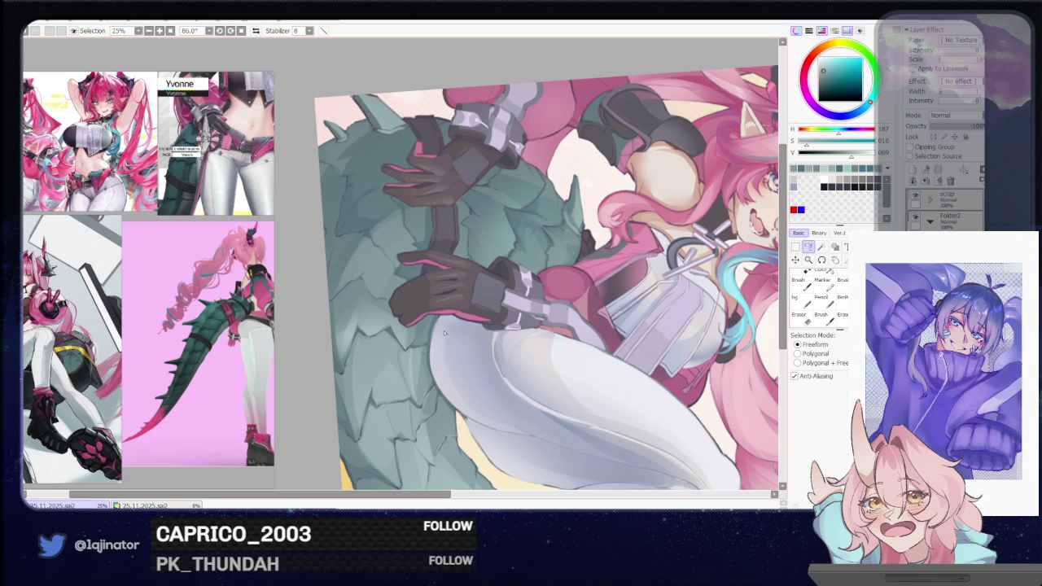
- Lasso a crack along the tail's left edge below the lower hand and shade it with a smaller brush
left_click_drag(445, 333, 380, 392)
mouse_move(419, 337)
left_mouse_down()
mouse_move(391, 358)
mouse_move(373, 346)
left_mouse_up()
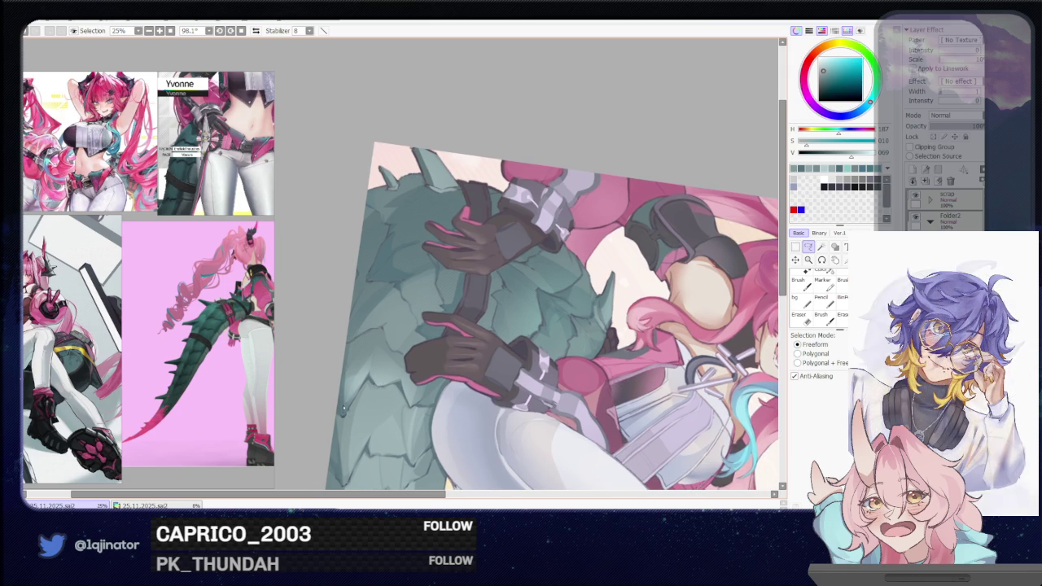
left_click_drag(342, 413, 369, 356)
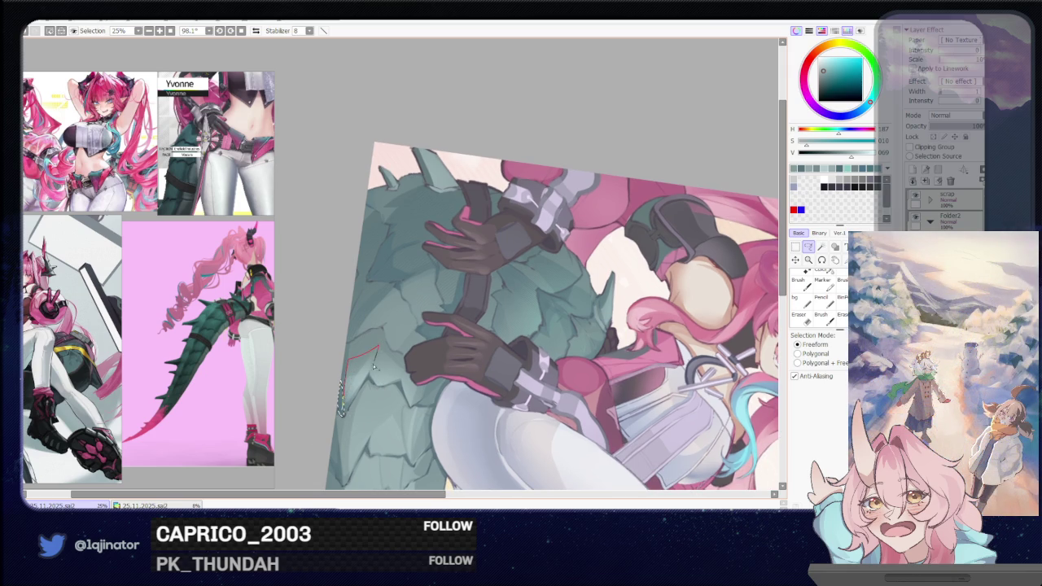
left_click_drag(368, 356, 344, 407)
key("b")
key("bracketleft")
key("bracketleft")
key("bracketleft")
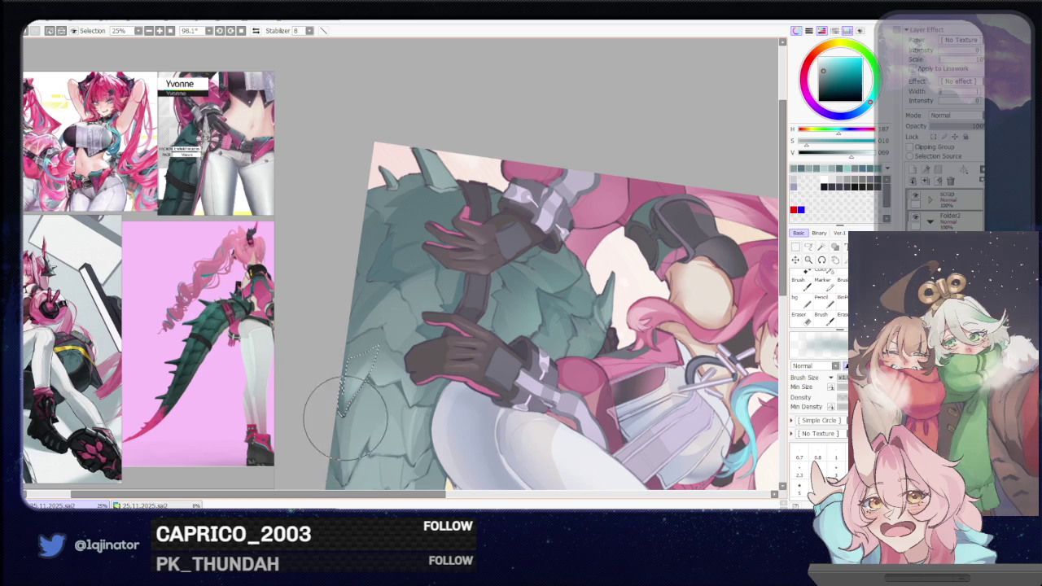
scroll(348, 388, "down", 1)
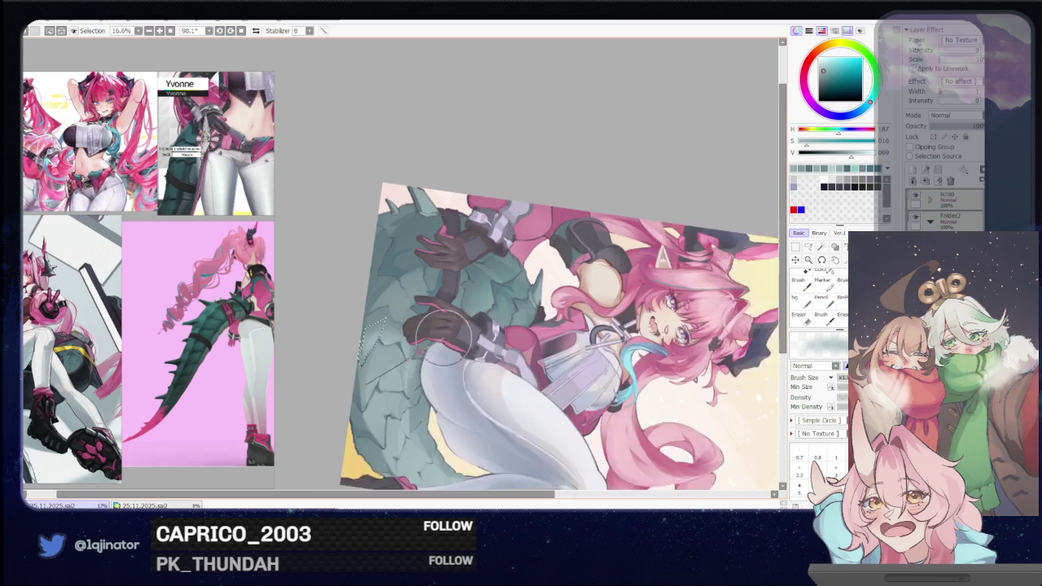
- Rotate out to see the whole character and clear the selection with Ctrl+D
left_click_drag(489, 325, 658, 244)
left_click(808, 249)
key("ctrl+d")
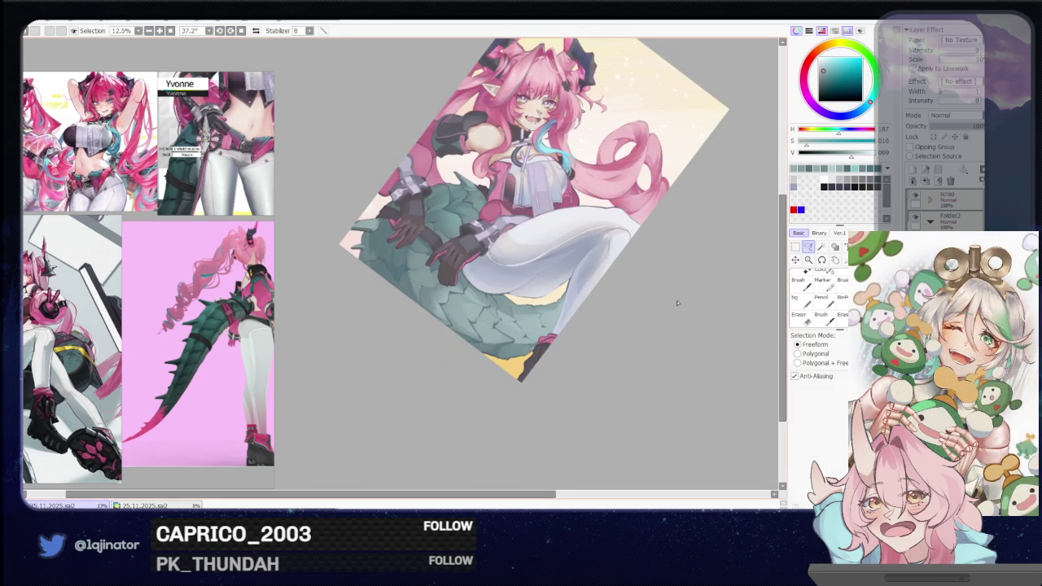
scroll(505, 354, "up", 1)
scroll(503, 346, "up", 1)
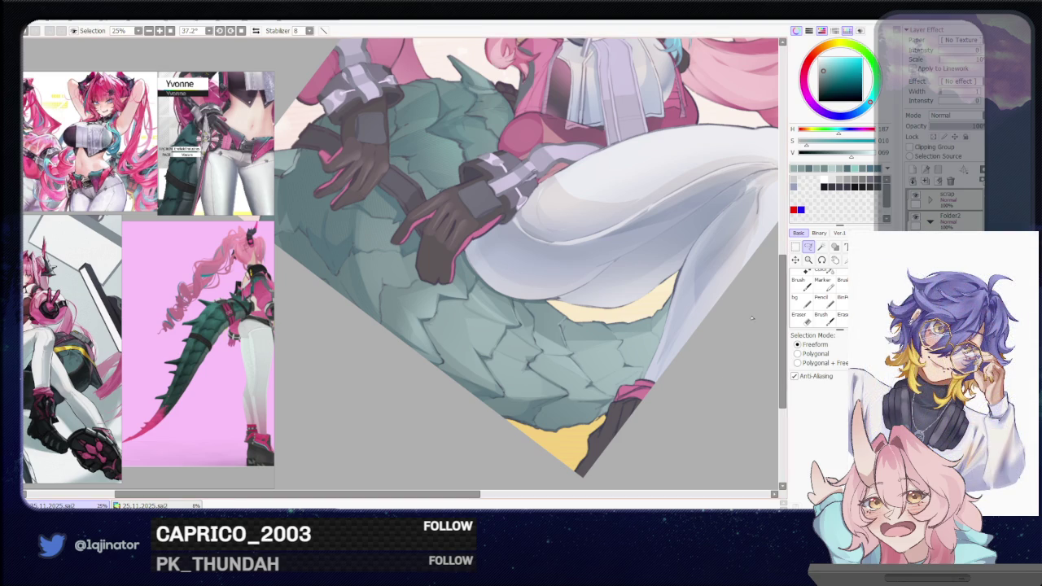
- Lasso a scale crack on the tail's left side and shade it
left_click_drag(501, 342, 447, 331)
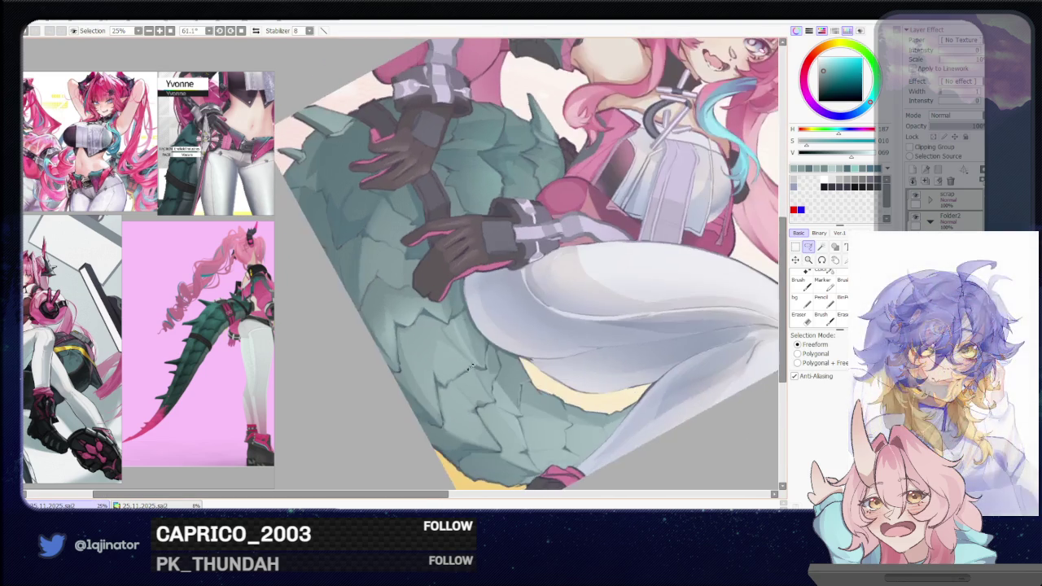
scroll(446, 331, "up", 1)
scroll(361, 326, "up", 1)
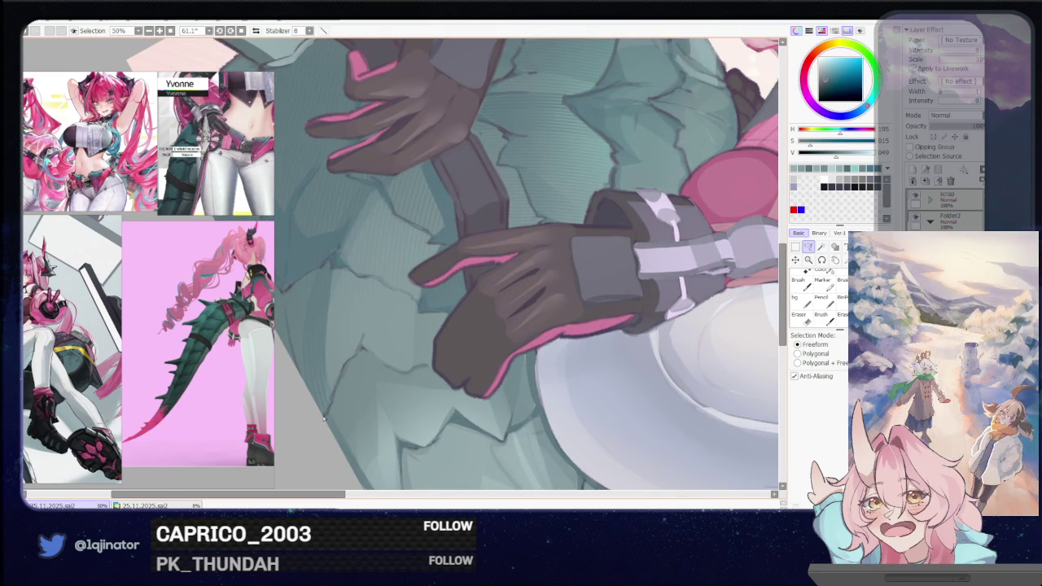
mouse_move(326, 414)
left_mouse_down()
mouse_move(367, 355)
mouse_move(339, 380)
mouse_move(326, 416)
left_mouse_up()
key("b")
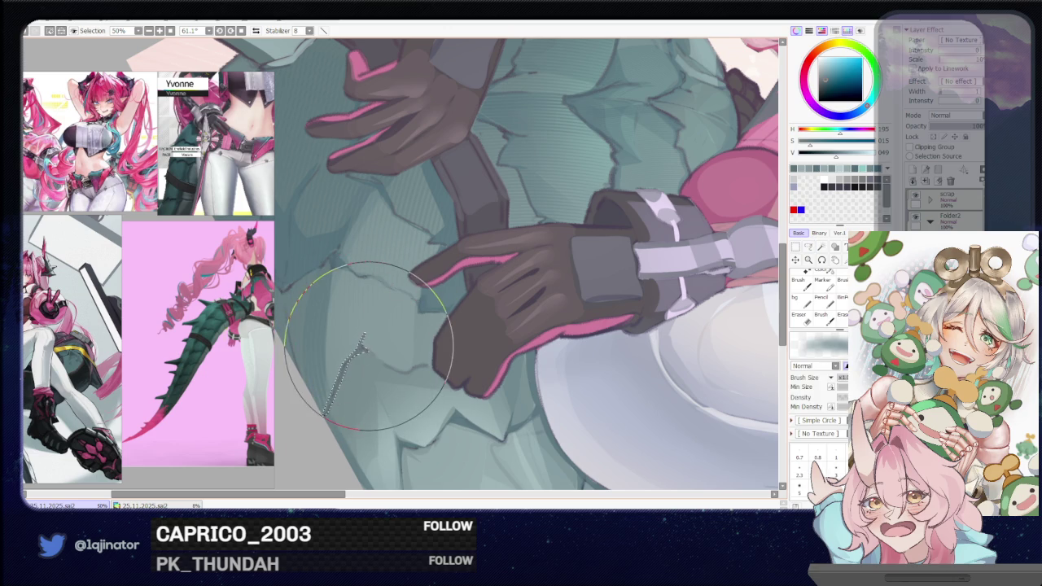
- Level the view over the lower tail, then lasso and shade a crack below the glove's fingertips
left_click_drag(371, 346, 489, 391)
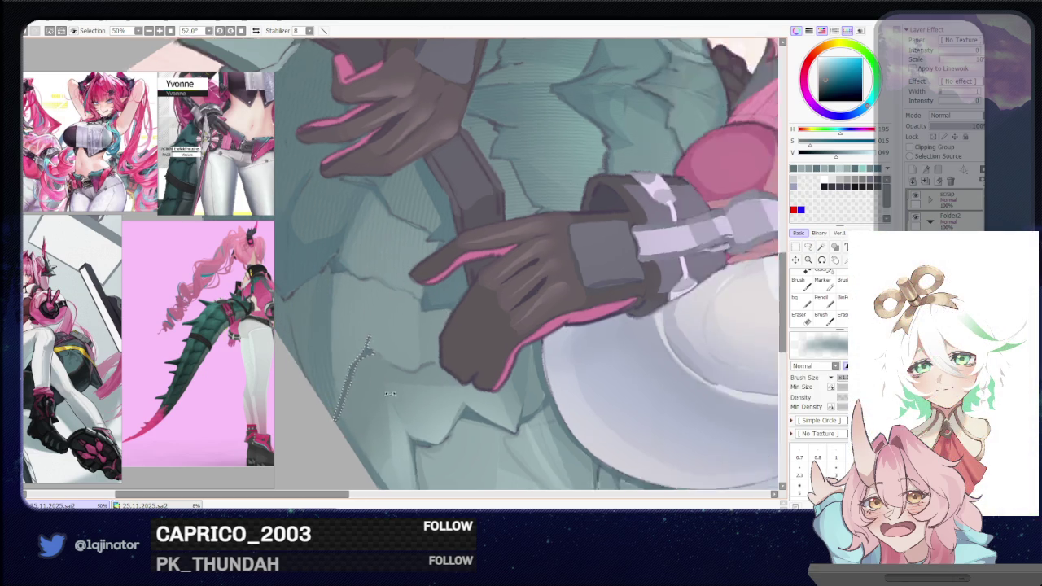
left_click(809, 247)
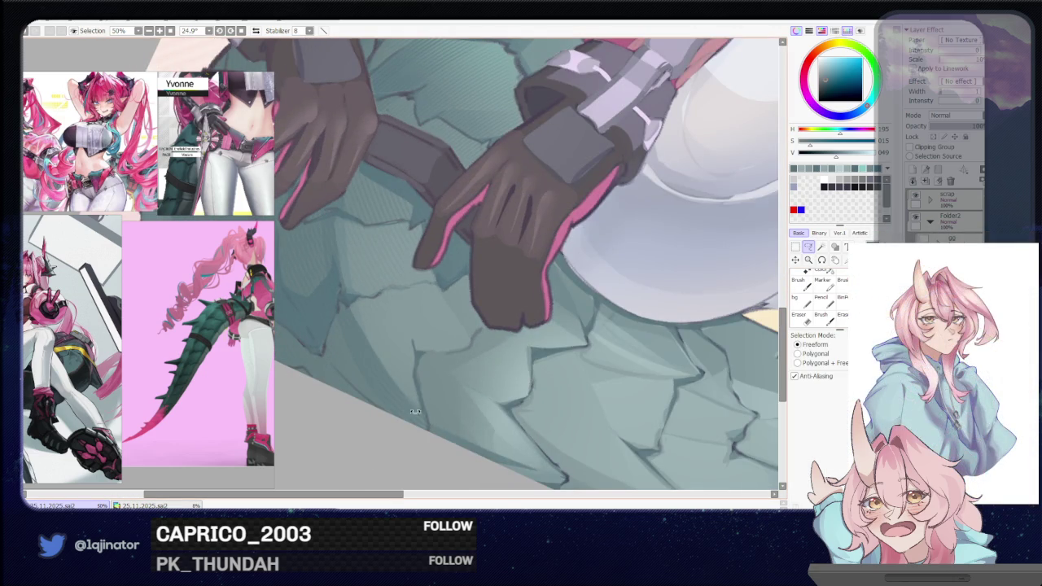
left_click_drag(488, 325, 454, 364)
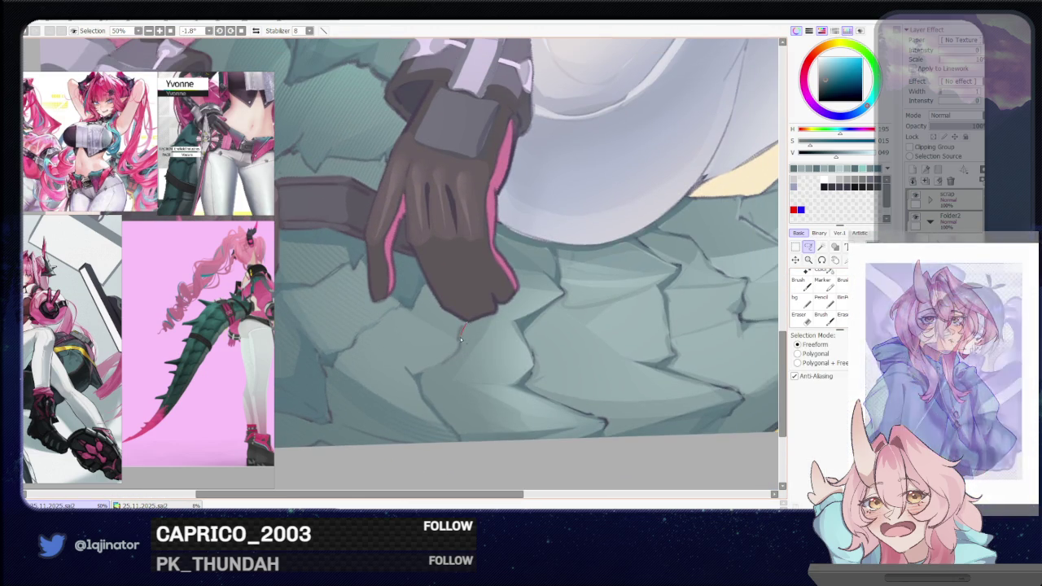
mouse_move(457, 321)
left_mouse_down()
mouse_move(437, 368)
mouse_move(455, 361)
mouse_move(459, 341)
left_mouse_up()
key("b")
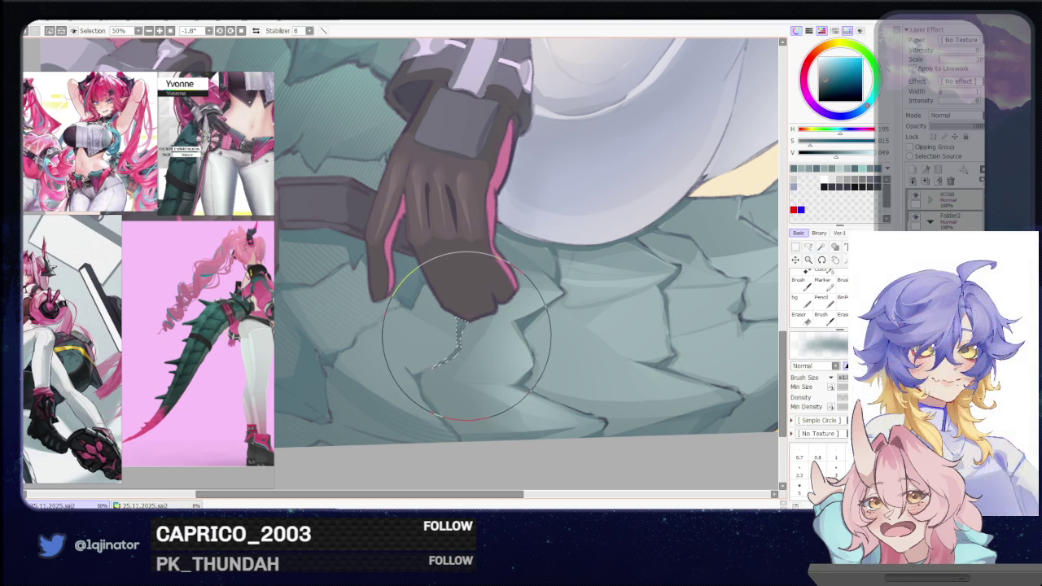
scroll(446, 322, "down", 3)
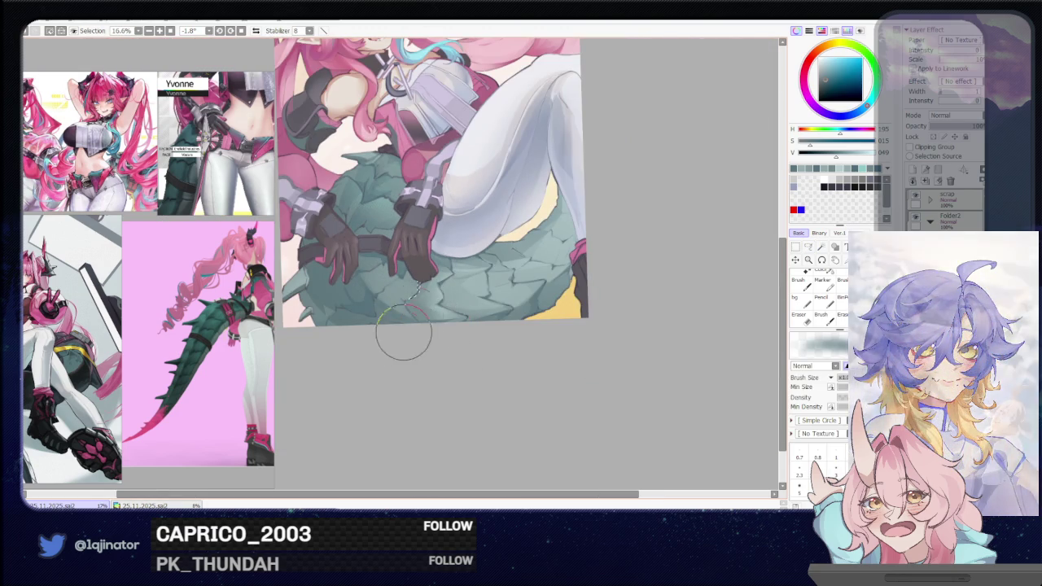
- Lasso a scale crack on the tail's left area just below the lower gloved hand
key("a")
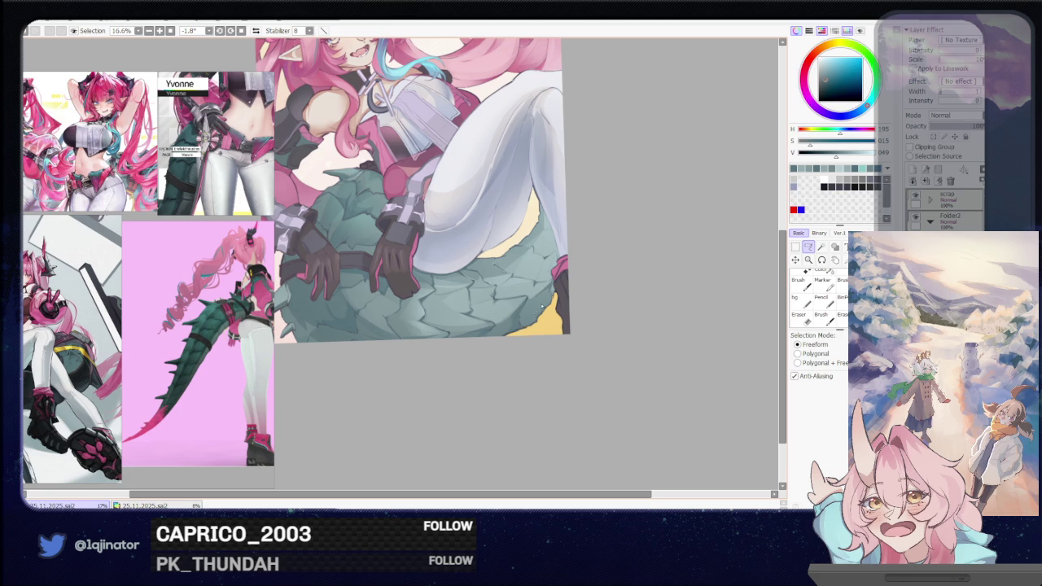
left_click_drag(570, 312, 407, 386)
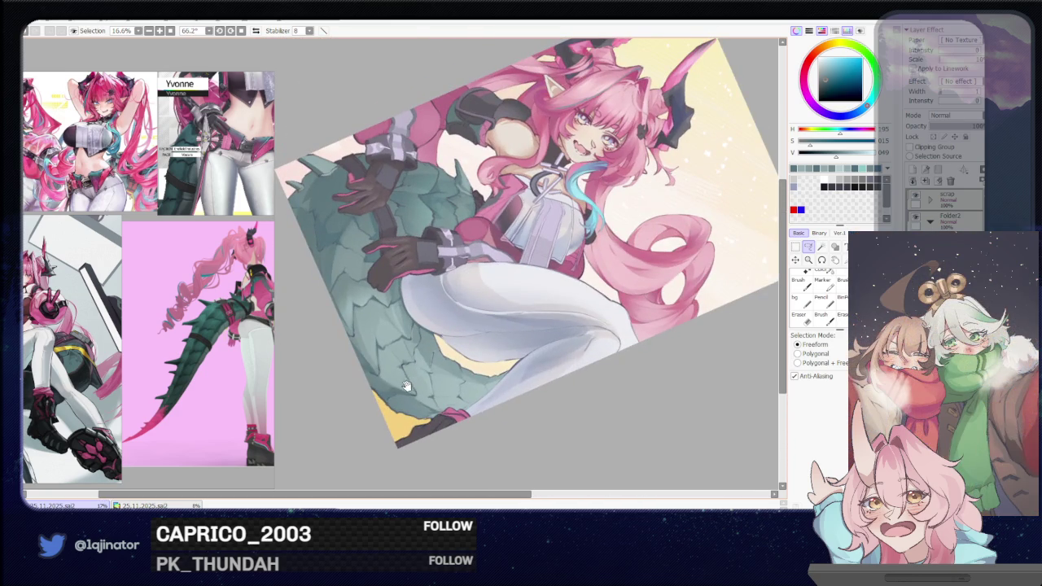
scroll(407, 387, "up", 2)
scroll(399, 374, "up", 1)
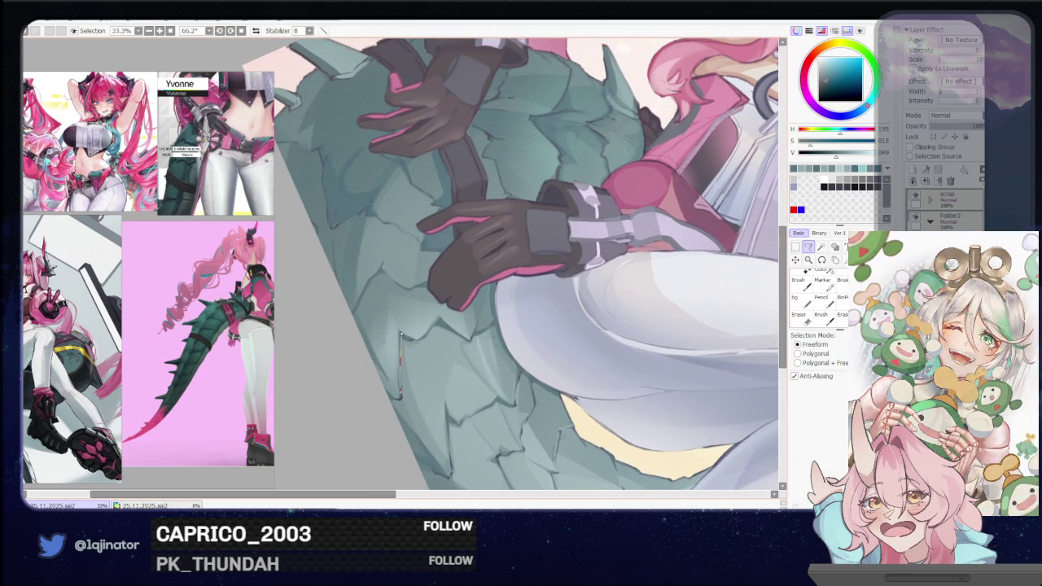
mouse_move(387, 287)
left_mouse_down()
mouse_move(363, 329)
mouse_move(382, 390)
left_mouse_up()
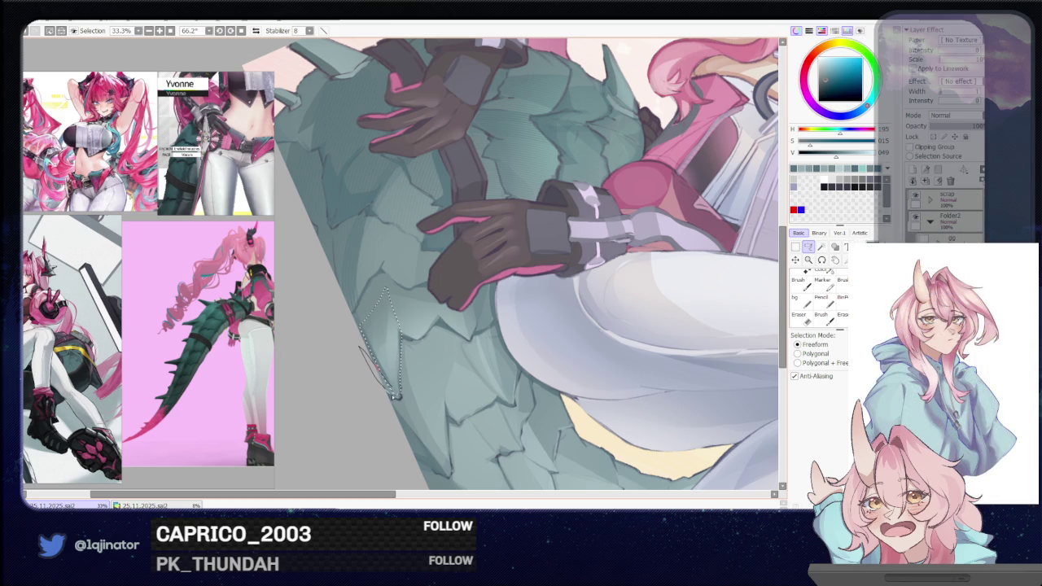
left_click_drag(387, 286, 417, 343)
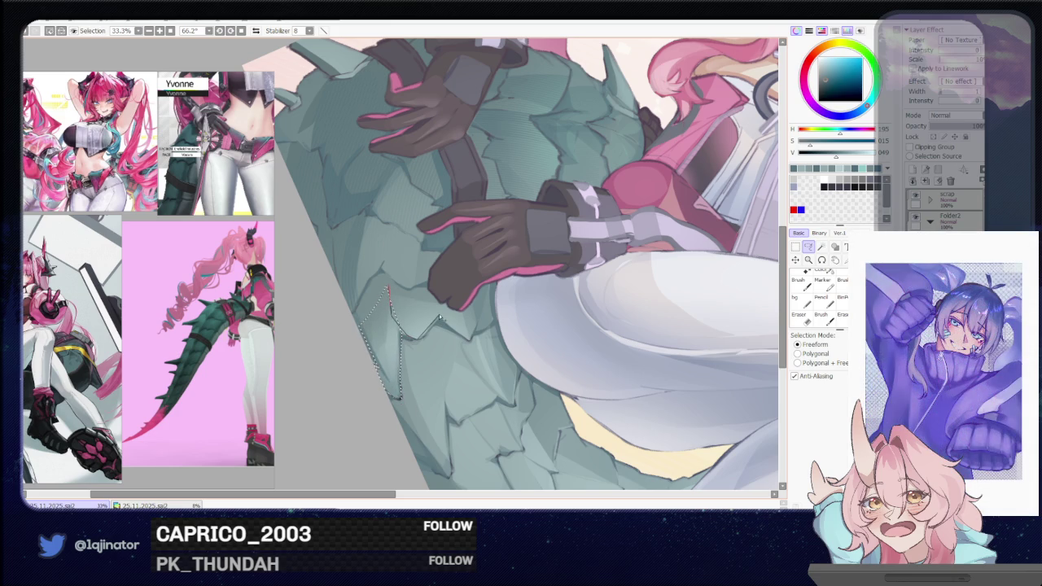
left_click_drag(419, 344, 398, 292)
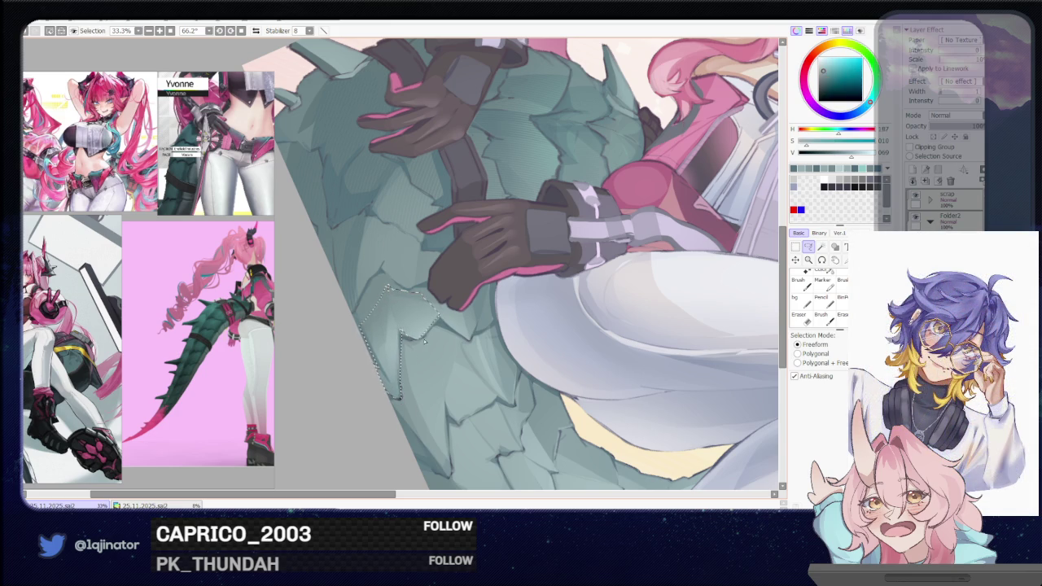
- Brush a lighter green inside the crack, then zoom out to view the whole artwork
key("b")
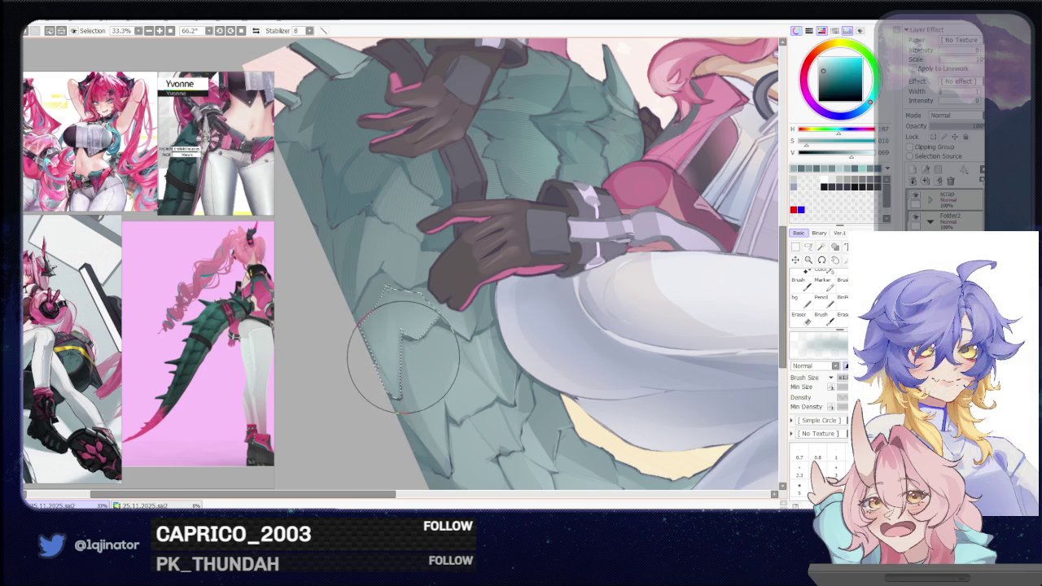
scroll(410, 370, "down", 2)
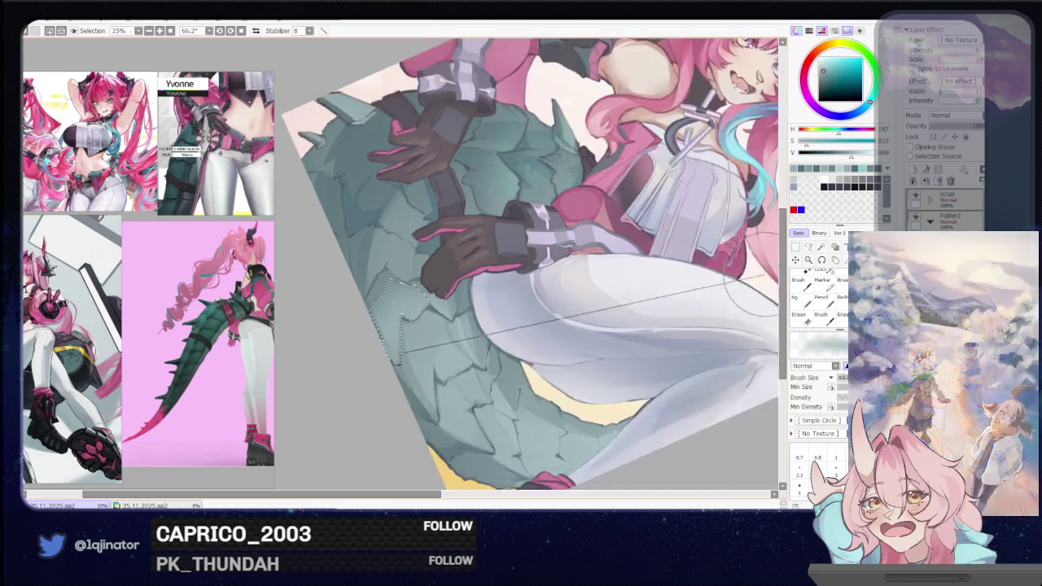
scroll(488, 379, "down", 2)
key("l")
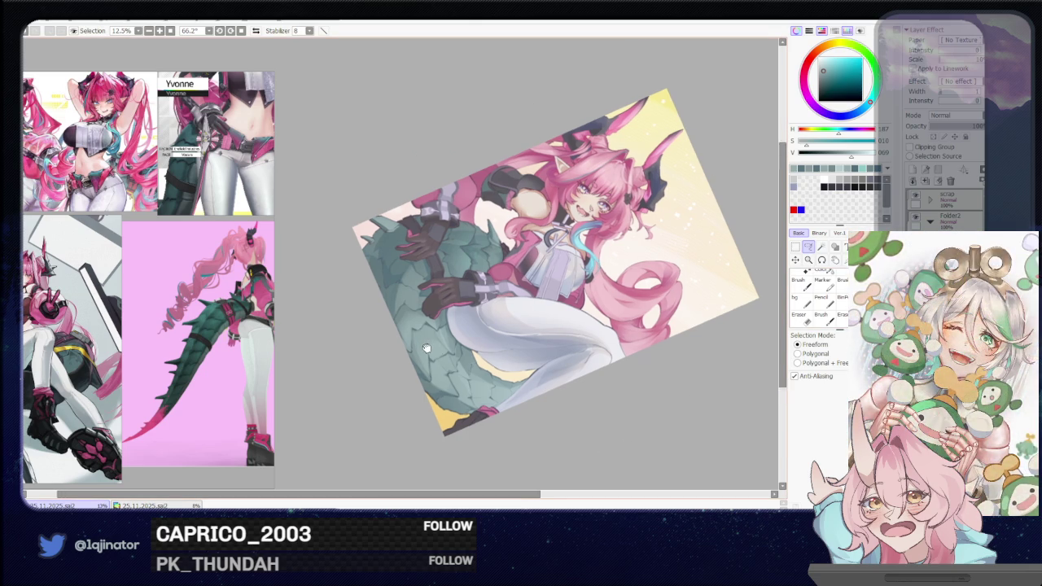
scroll(412, 376, "up", 2)
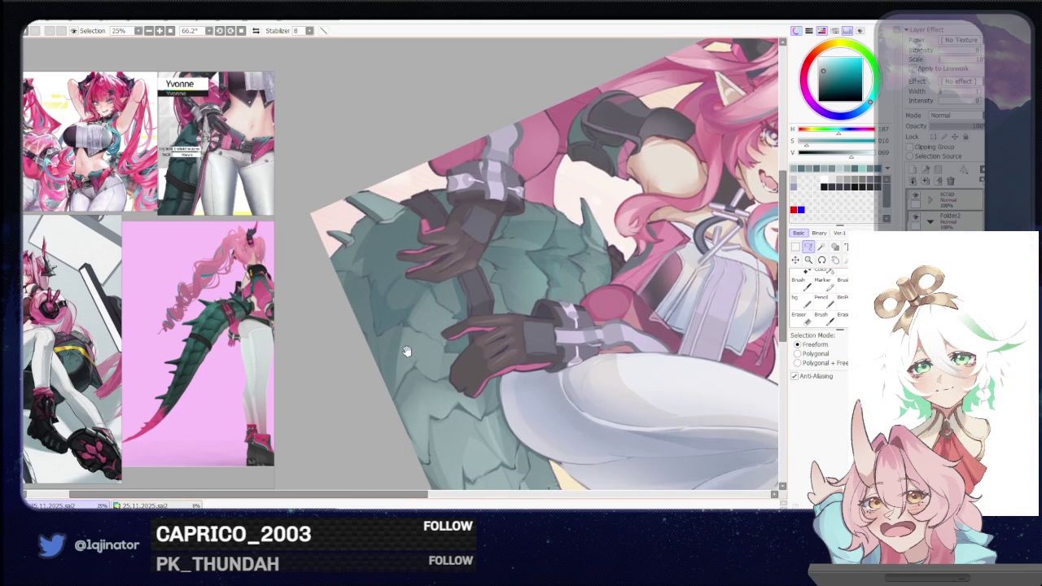
- Lasso and brush-shade a scale crack on the tail, then deselect
key("b")
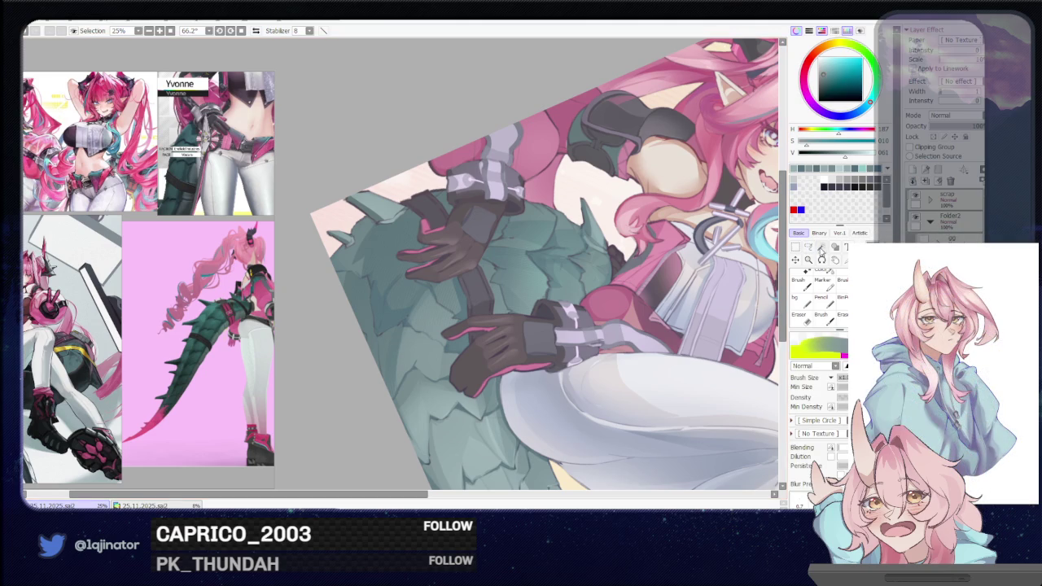
key("l")
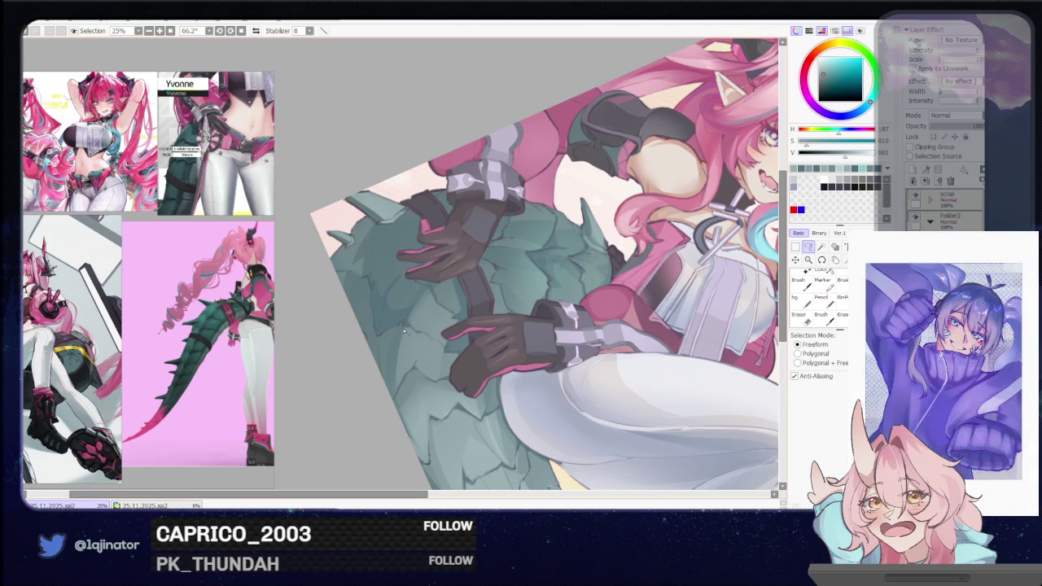
left_click_drag(403, 330, 392, 332)
left_click_drag(384, 368, 395, 399)
key("b")
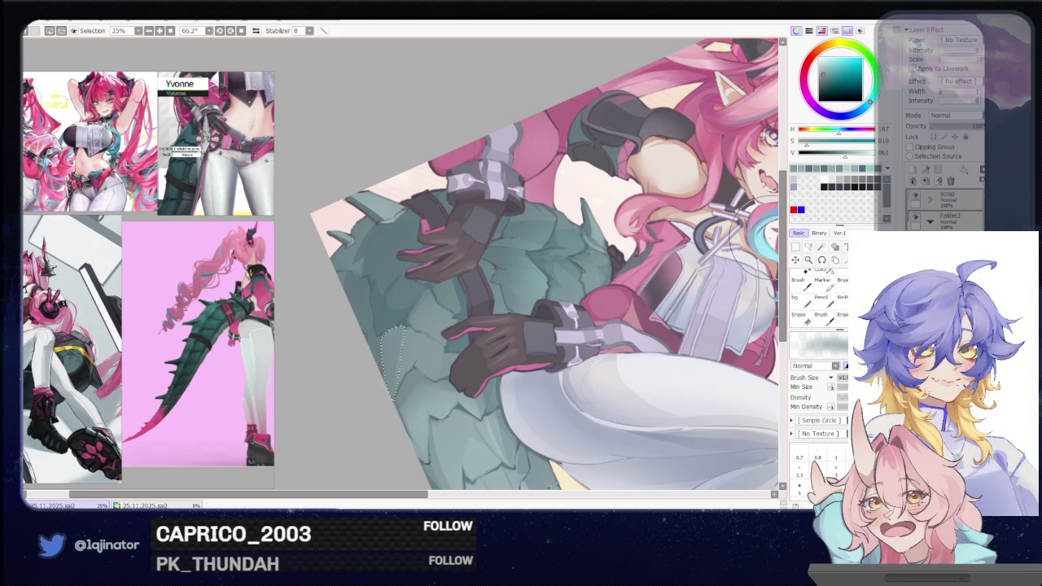
key("l")
key("ctrl+d")
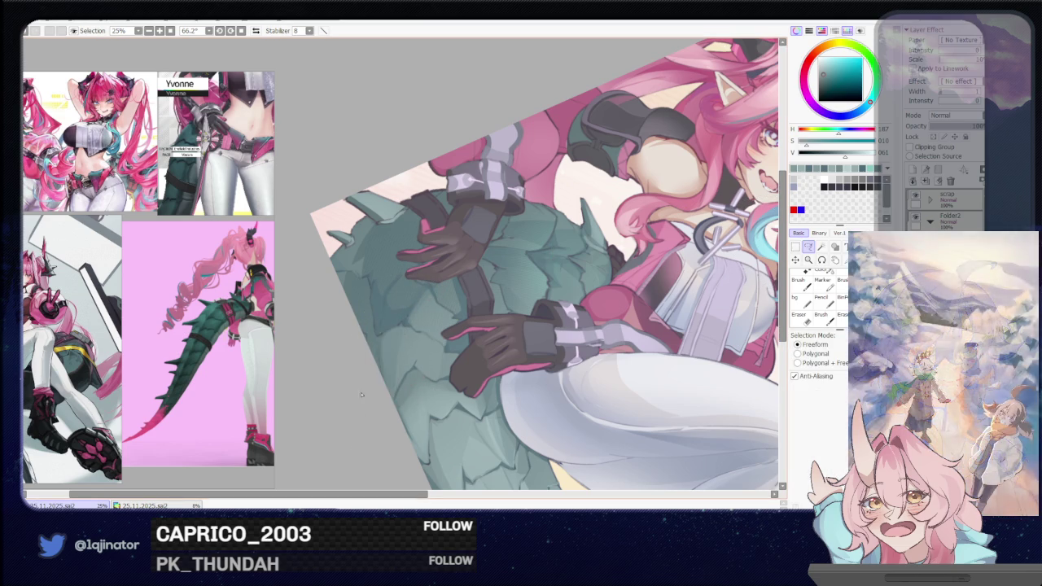
- Outline and shade another scale crack near the glove, then deselect
left_click_drag(430, 302, 452, 286)
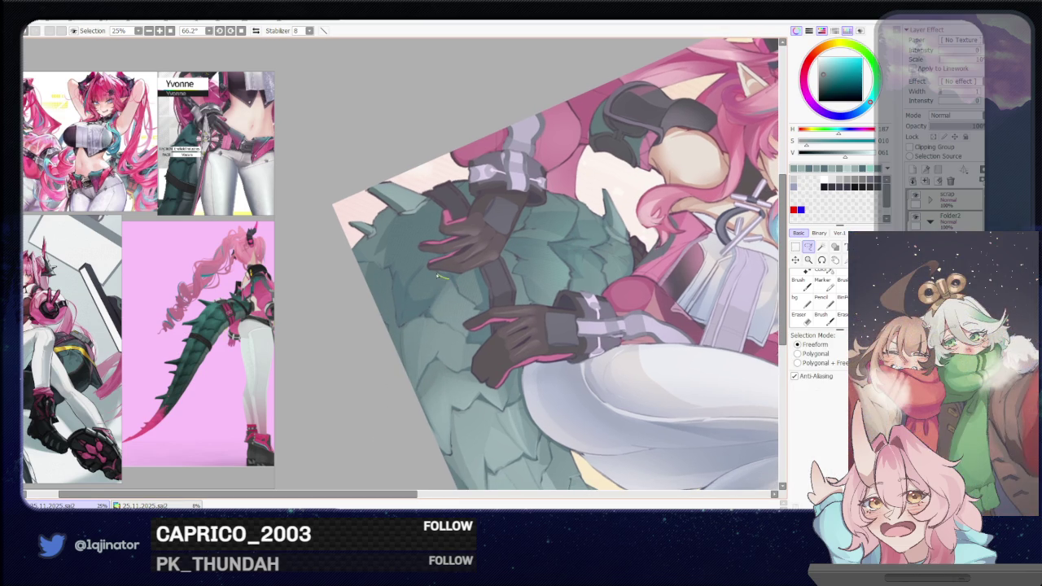
mouse_move(432, 275)
left_mouse_down()
mouse_move(412, 323)
mouse_move(431, 311)
left_mouse_up()
key("b")
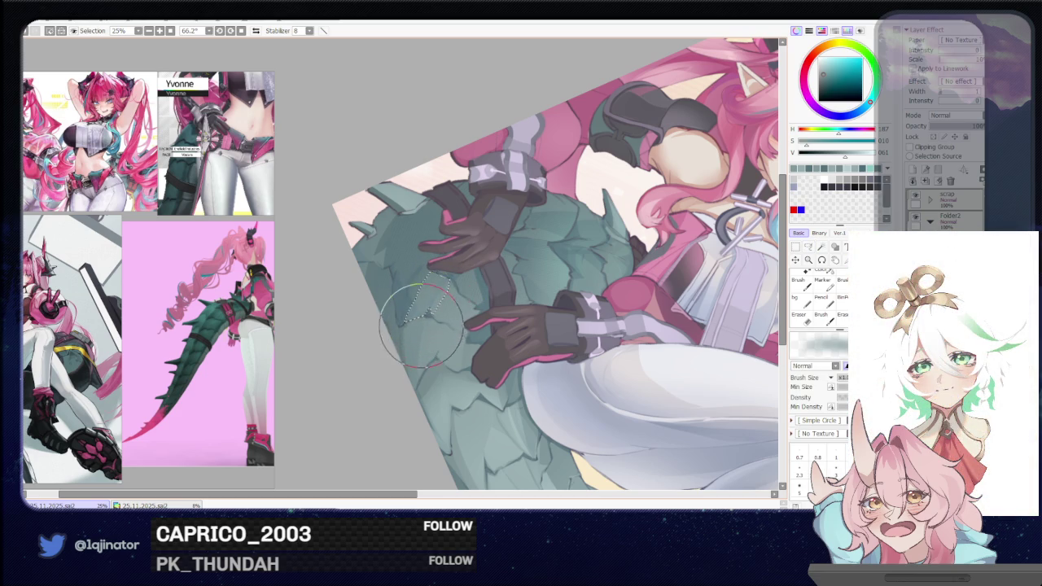
left_click(808, 247)
key("ctrl+d")
- Shade a scale crack on the tail below the lower glove
scroll(493, 350, "up", 1)
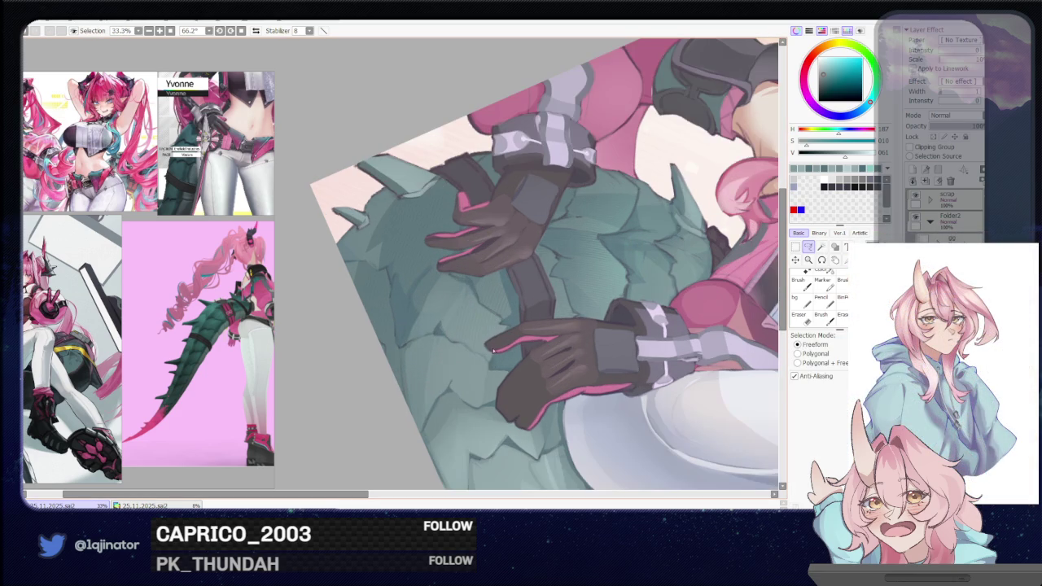
mouse_move(491, 377)
left_mouse_down()
mouse_move(494, 337)
mouse_move(503, 362)
left_mouse_up()
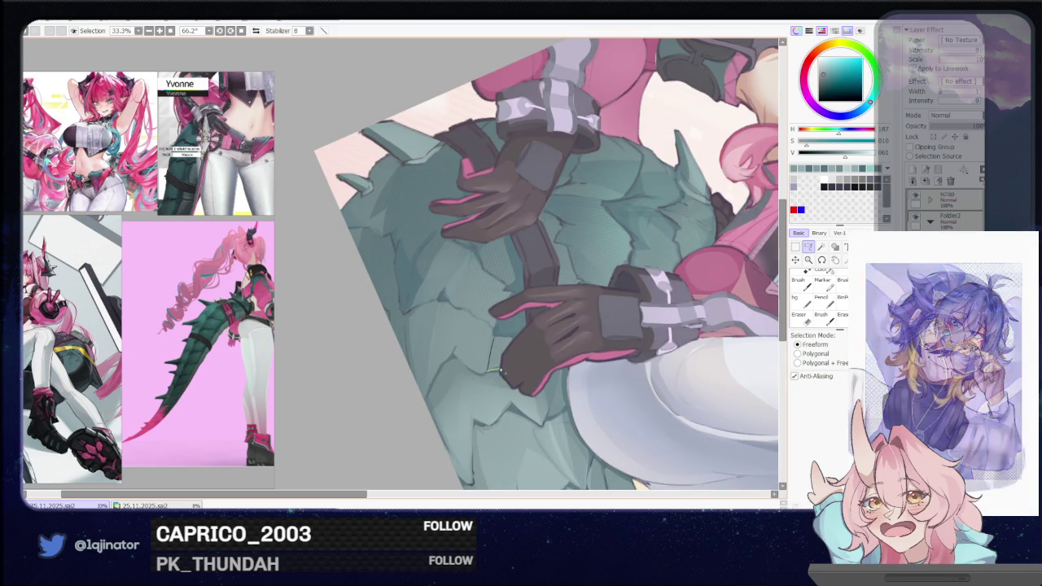
left_click_drag(514, 337, 513, 339)
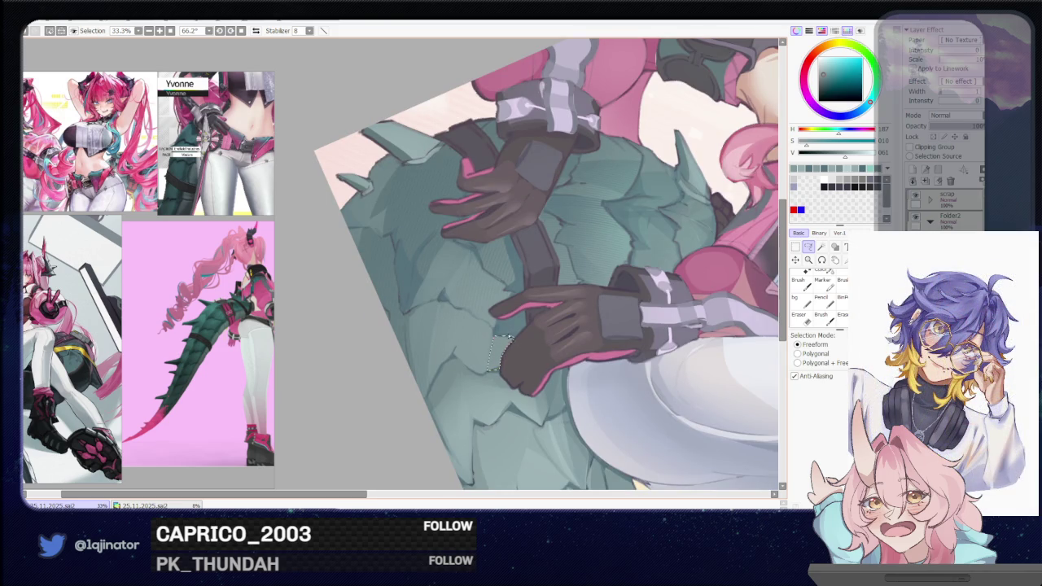
key("b")
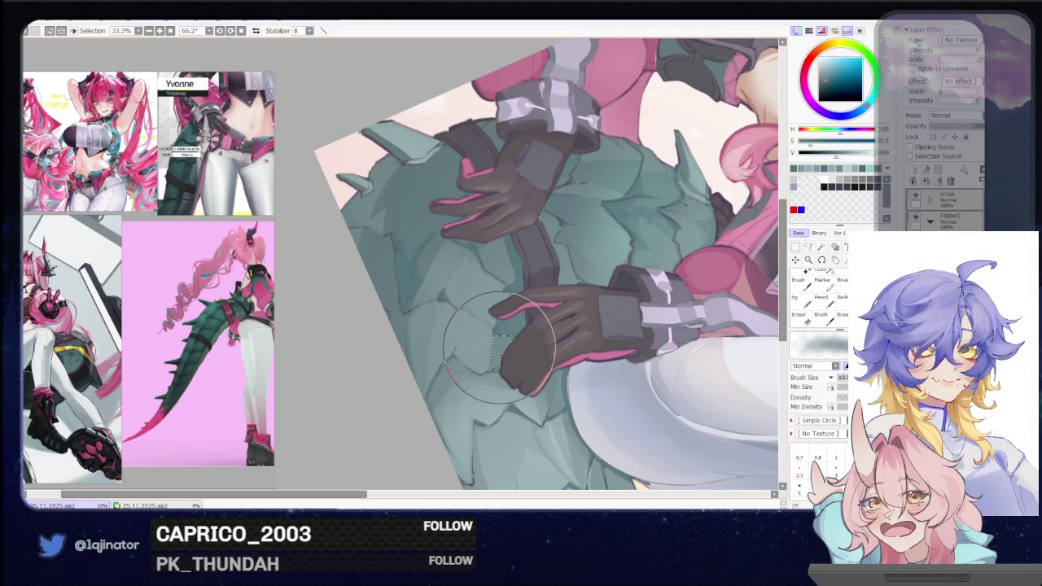
left_click(809, 247)
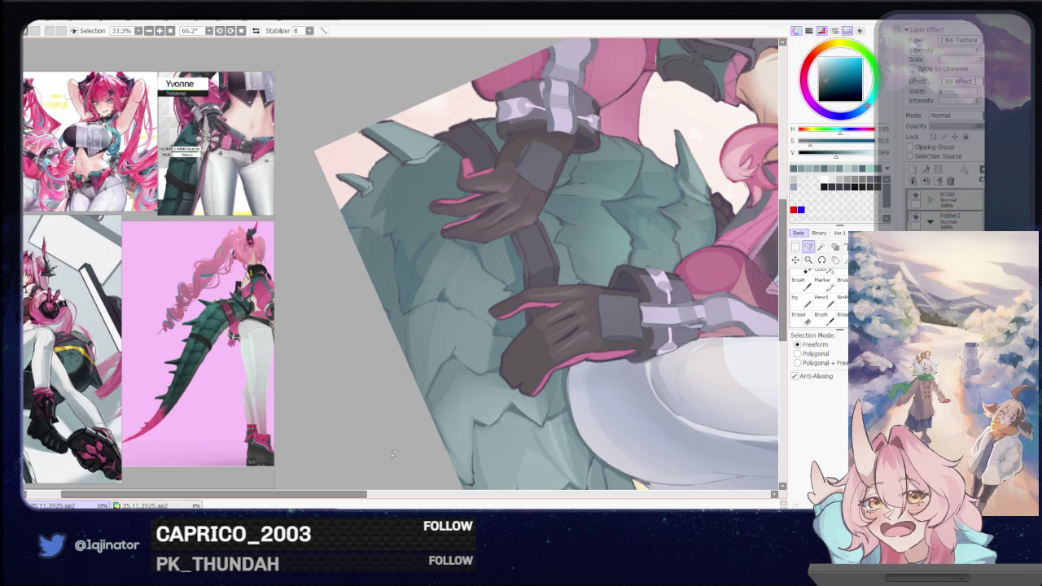
- Lasso and shade a scale crack left of the lower glove, then deselect
scroll(468, 377, "up", 1)
scroll(468, 376, "up", 1)
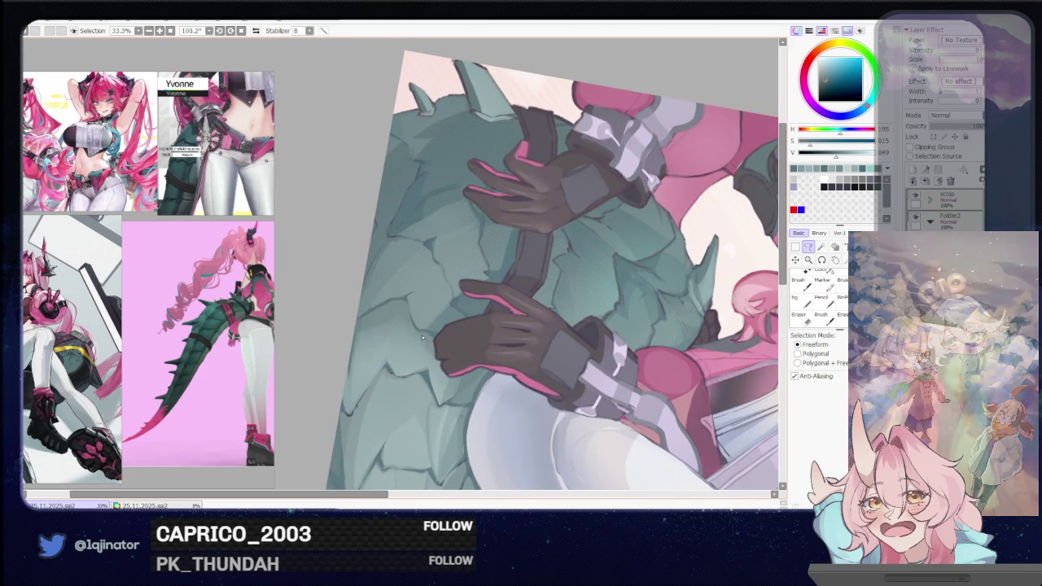
left_click_drag(426, 373, 439, 363)
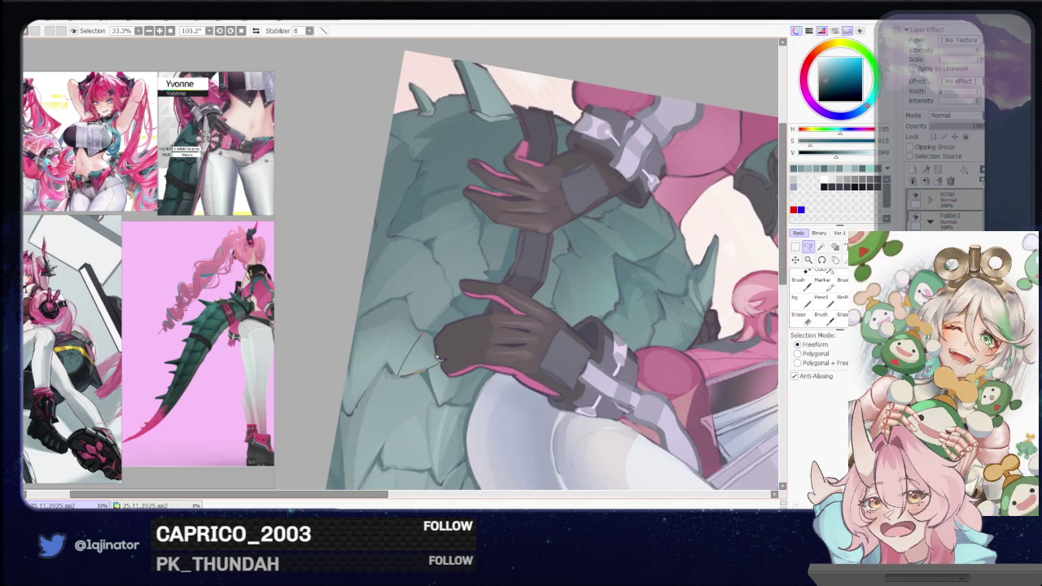
left_click_drag(436, 342, 436, 344)
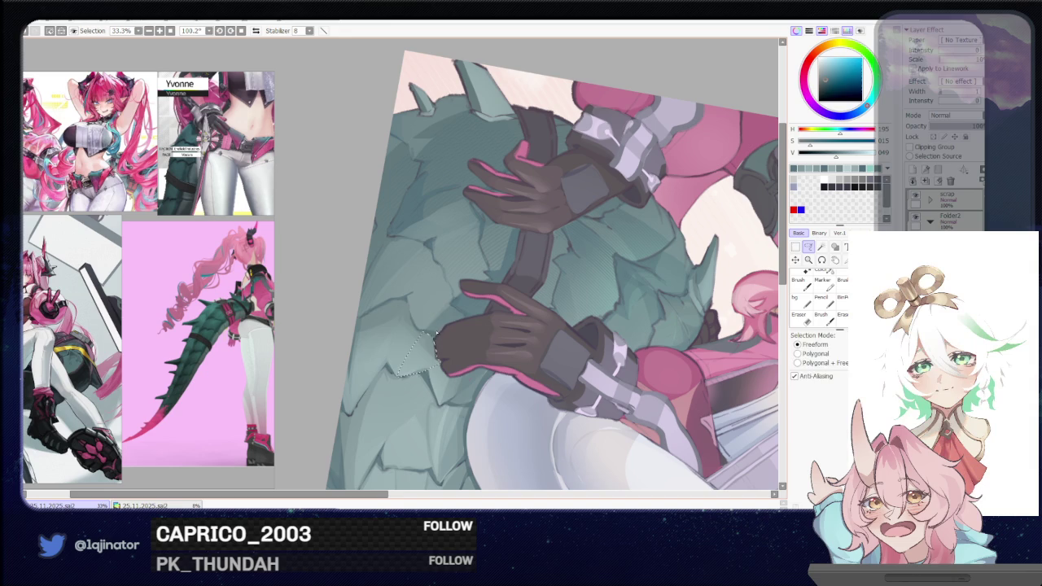
key("b")
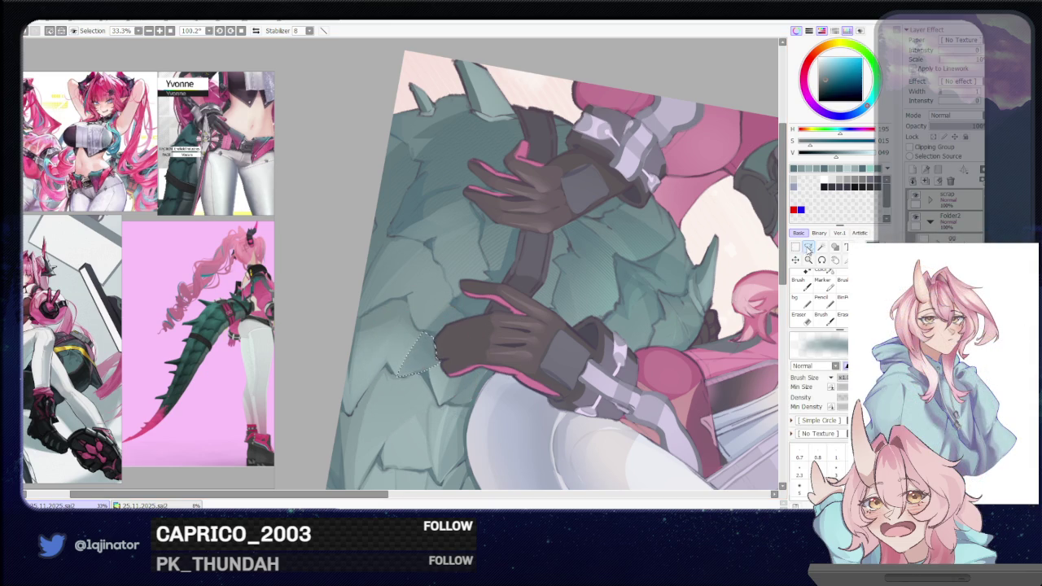
key("l")
key("ctrl+d")
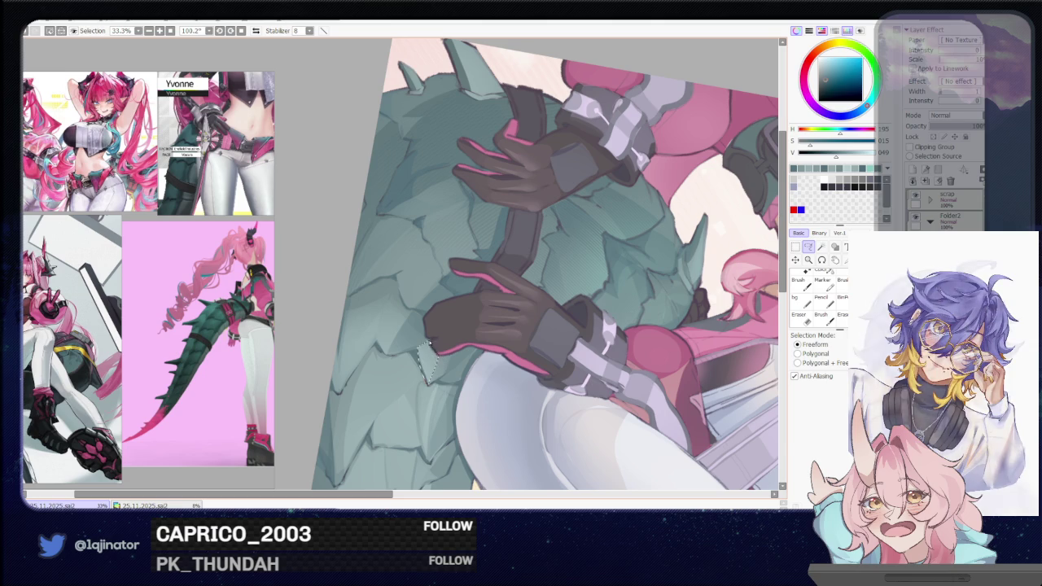
- Pan and rotate the canvas to tilt the tail under the glove
key("b")
left_click_drag(436, 354, 491, 383)
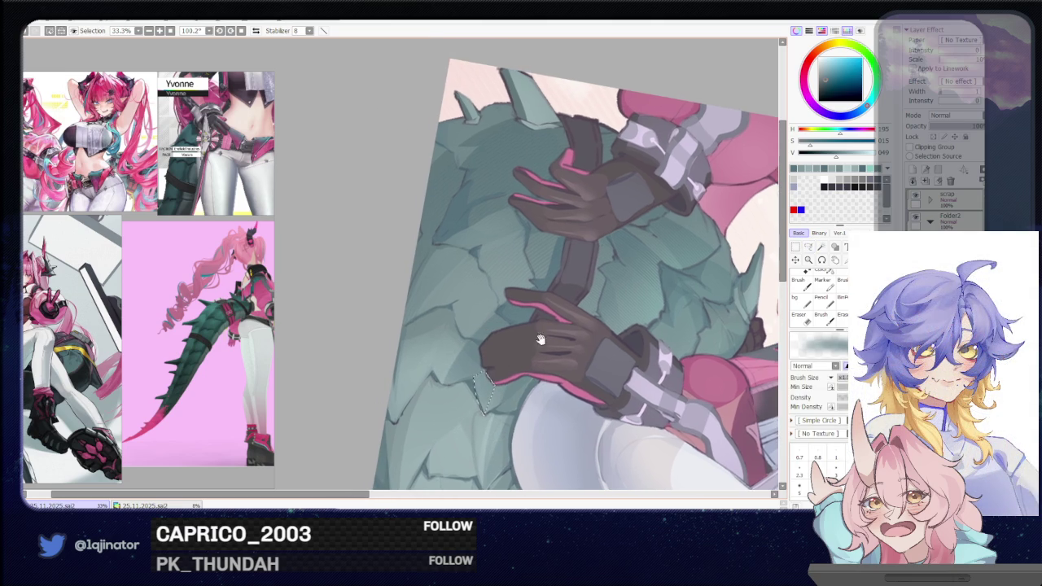
key("l")
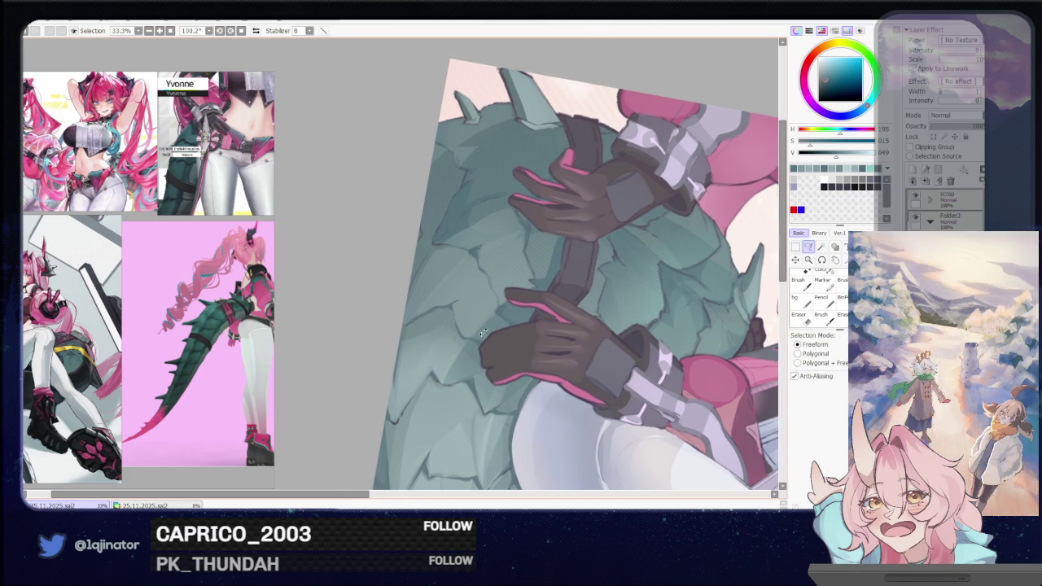
left_click_drag(481, 331, 551, 268)
left_click_drag(518, 311, 492, 279)
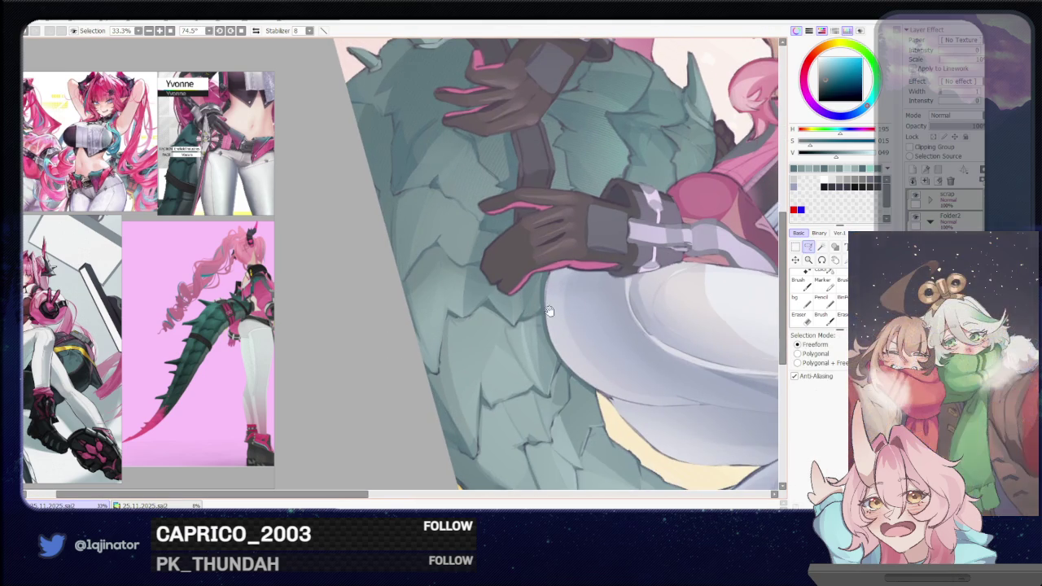
left_click_drag(575, 323, 481, 310)
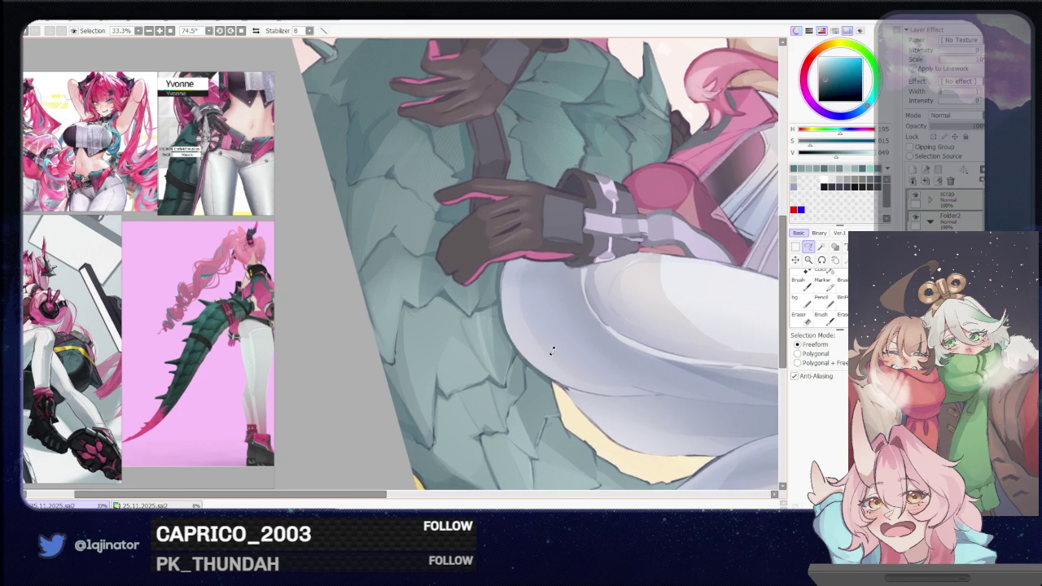
left_click_drag(552, 350, 420, 334)
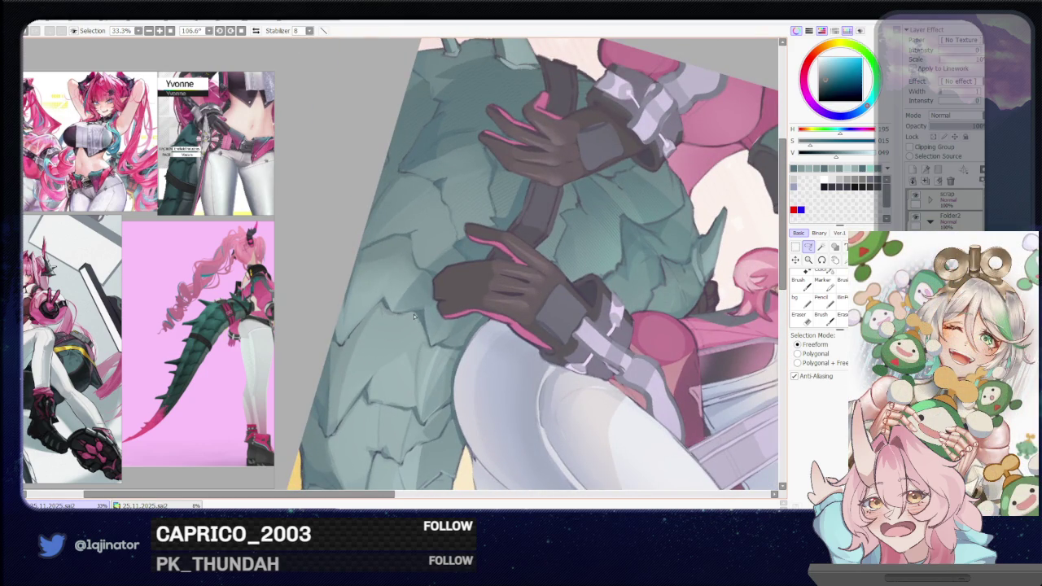
- Outline another crack on the tail scales and brush shading inside it
left_click_drag(417, 320, 424, 362)
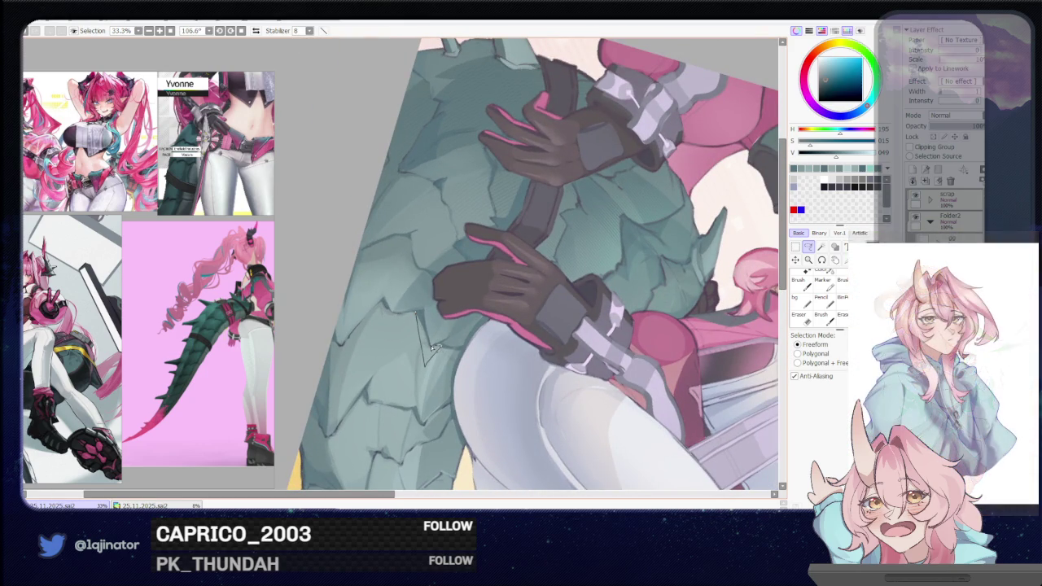
left_click_drag(442, 348, 430, 367)
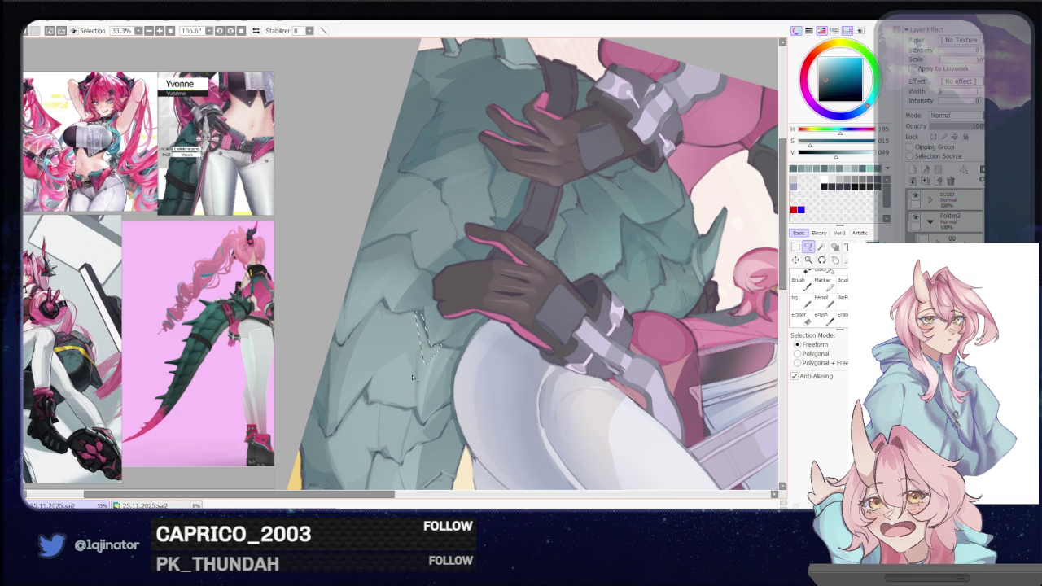
key("b")
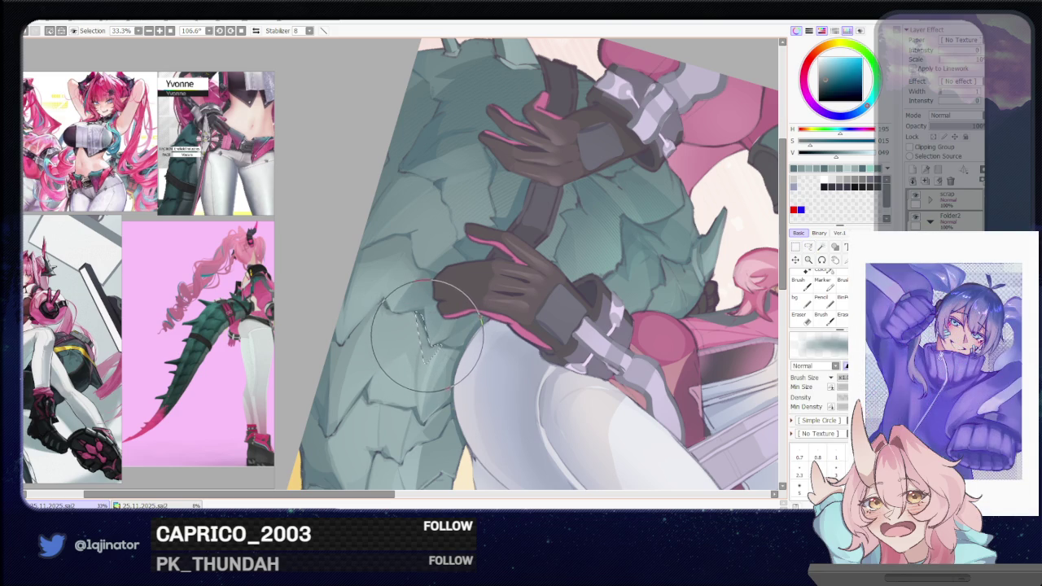
mouse_move(432, 354)
left_mouse_down()
mouse_move(489, 358)
mouse_move(494, 307)
left_mouse_up()
key("l")
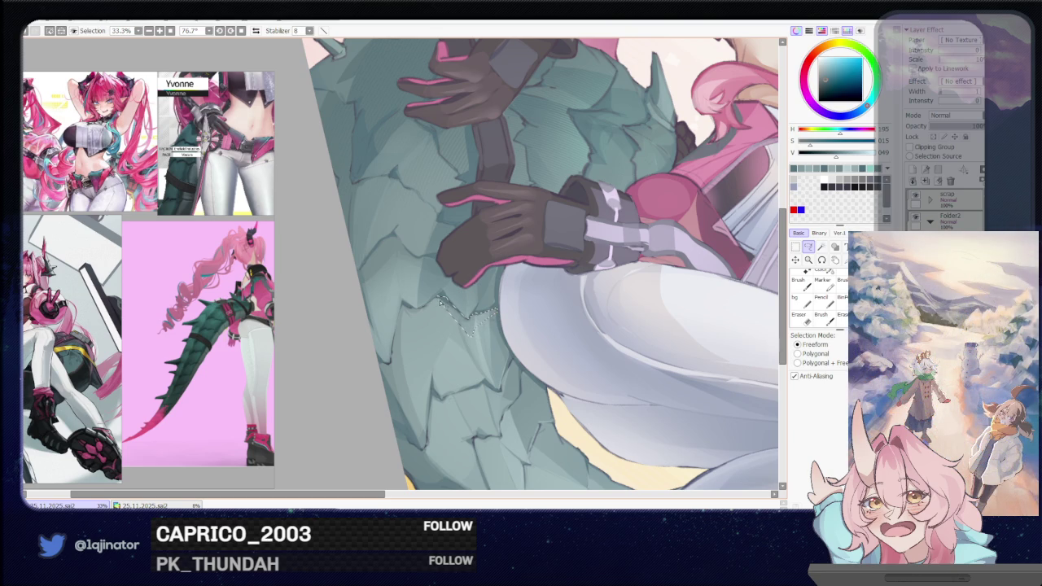
key("b")
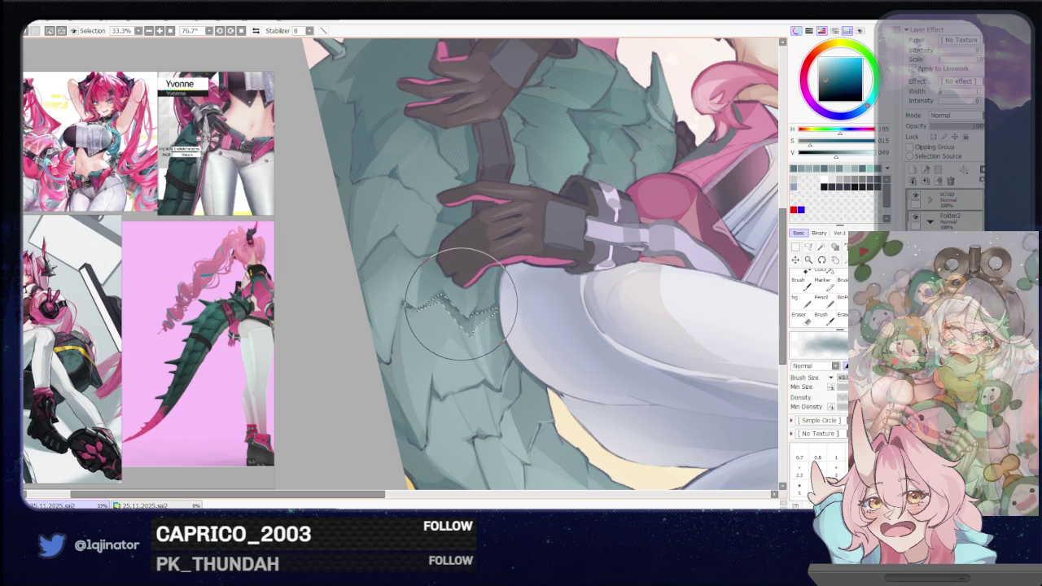
scroll(460, 306, "down", 4)
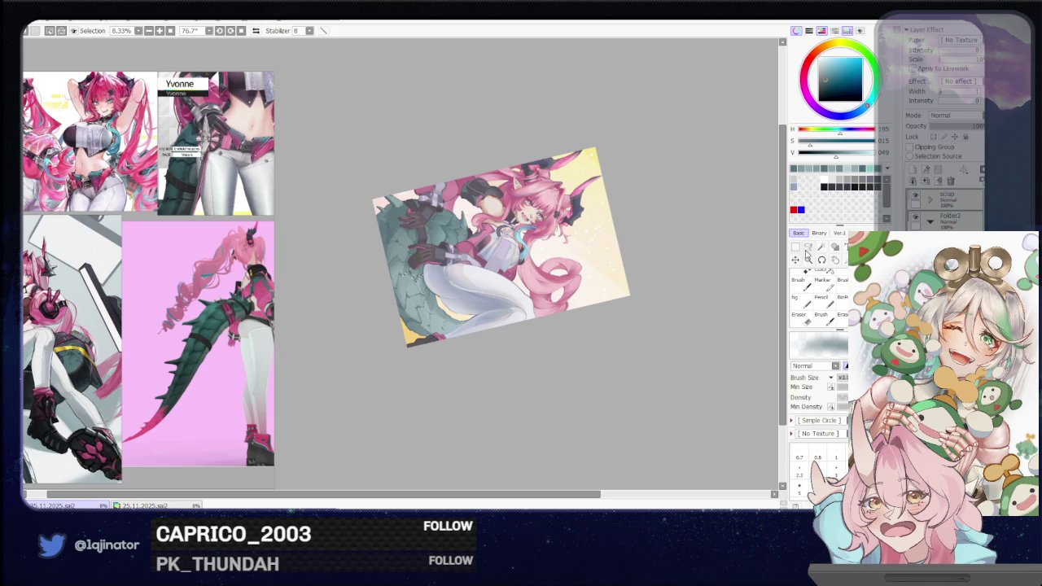
- Lasso a crack along the tail's left edge beside the spike; ready an enlarged brush in lighter grey-green
key("a")
left_click_drag(691, 292, 617, 263)
left_click_drag(469, 311, 494, 328)
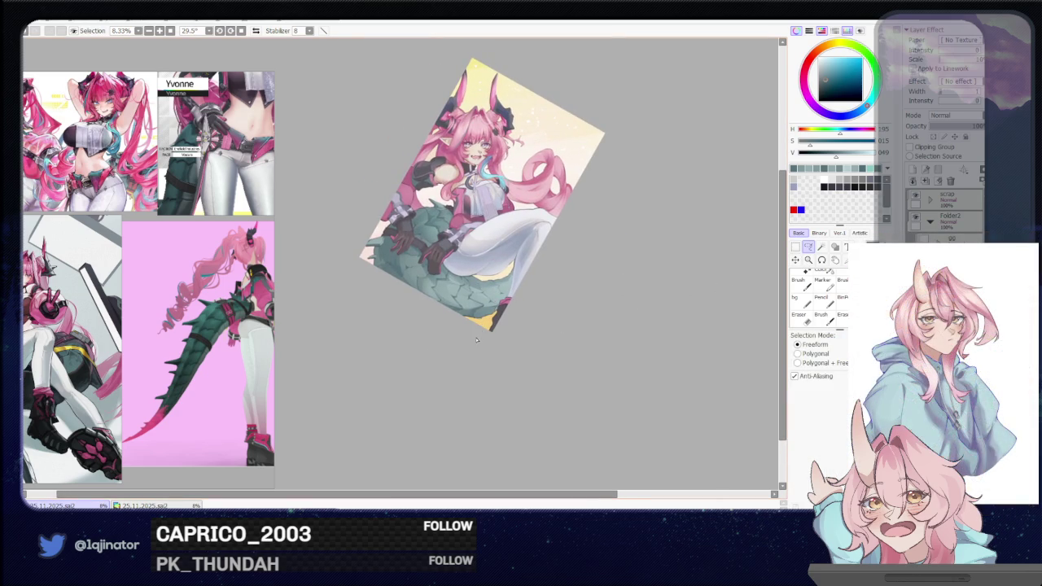
scroll(472, 347, "up", 3)
mouse_move(366, 285)
left_mouse_down()
mouse_move(422, 337)
mouse_move(436, 280)
left_mouse_up()
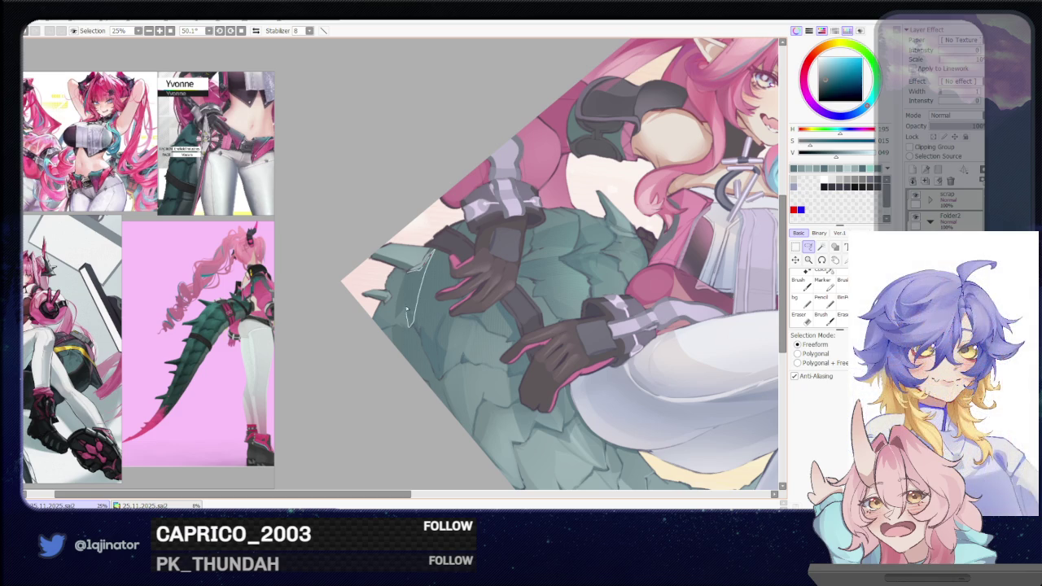
left_click_drag(399, 312, 412, 327)
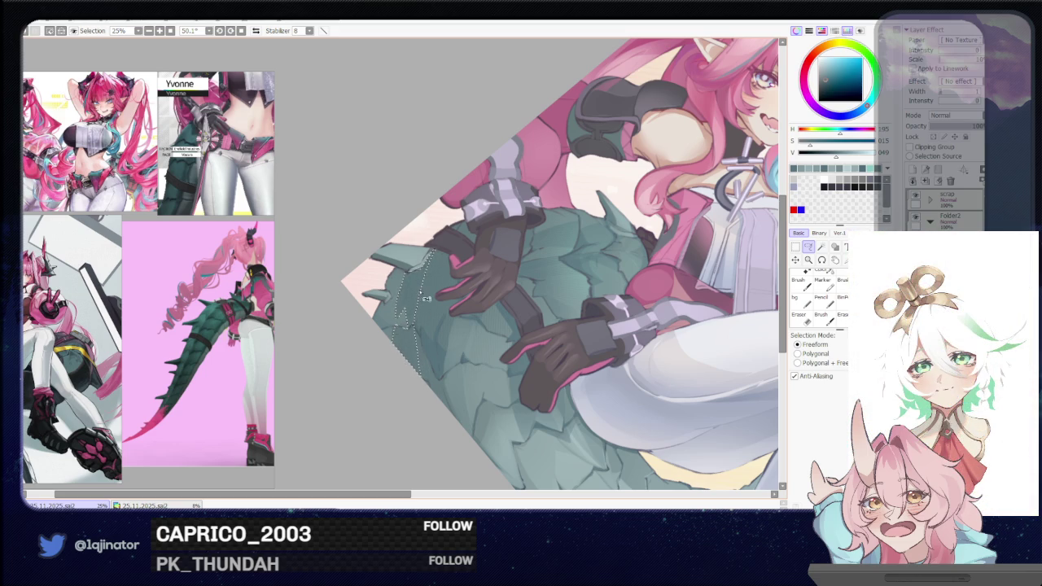
left_click(425, 285, "alt")
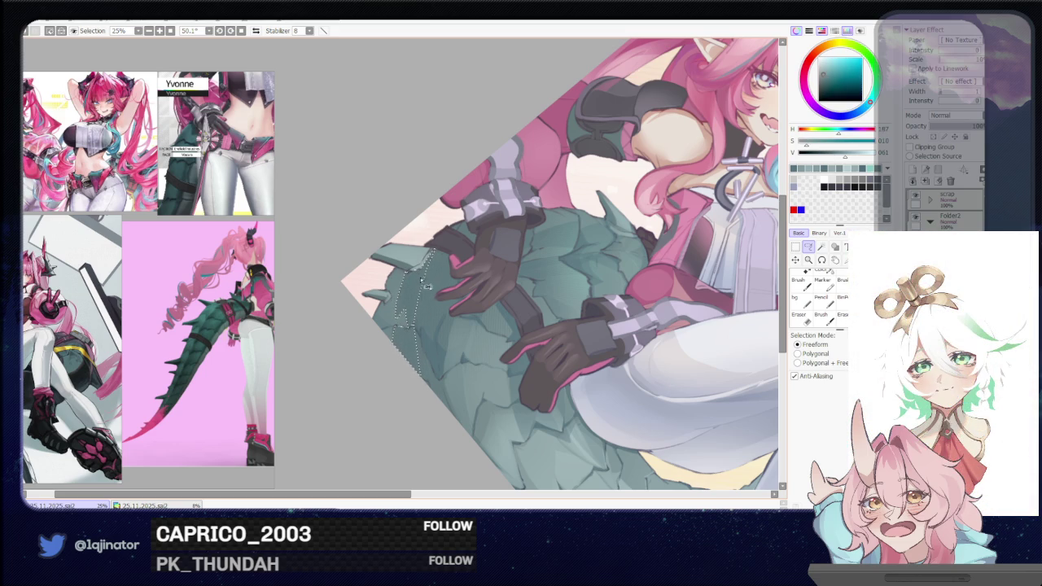
key("b")
key("bracketright")
key("bracketright")
key("bracketright")
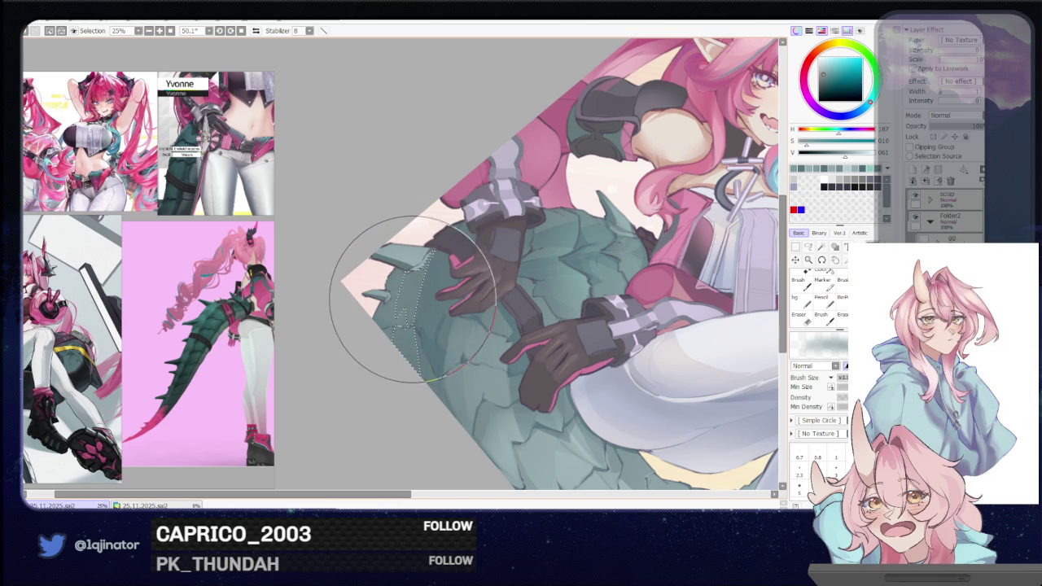
scroll(489, 342, "down", 3)
- Reset the canvas rotation, zoom onto the gloved hands, and pick the darker shading colour
scroll(570, 342, "down", 2)
key("l")
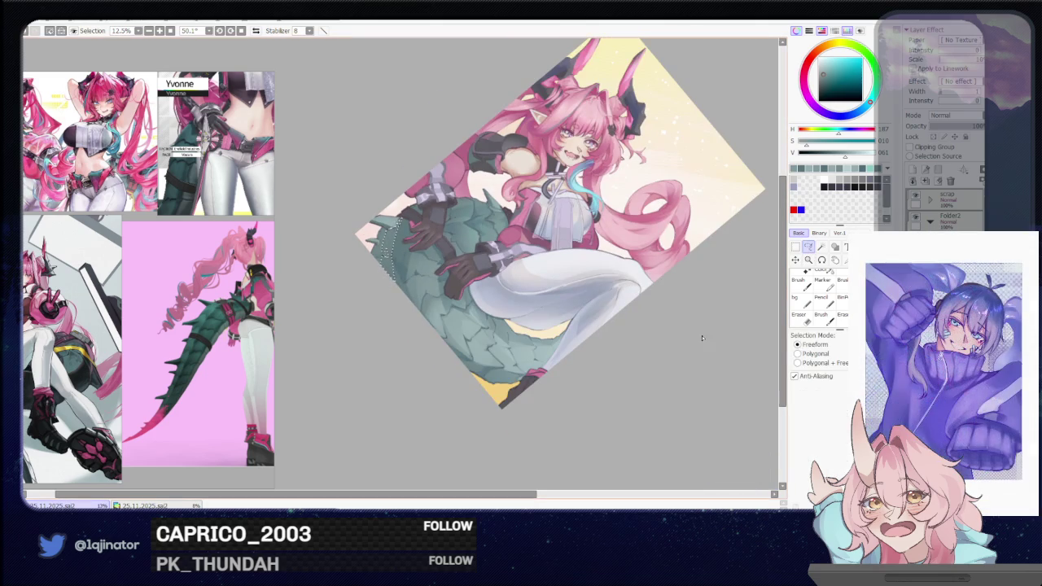
scroll(509, 296, "up", 2)
key("Delete")
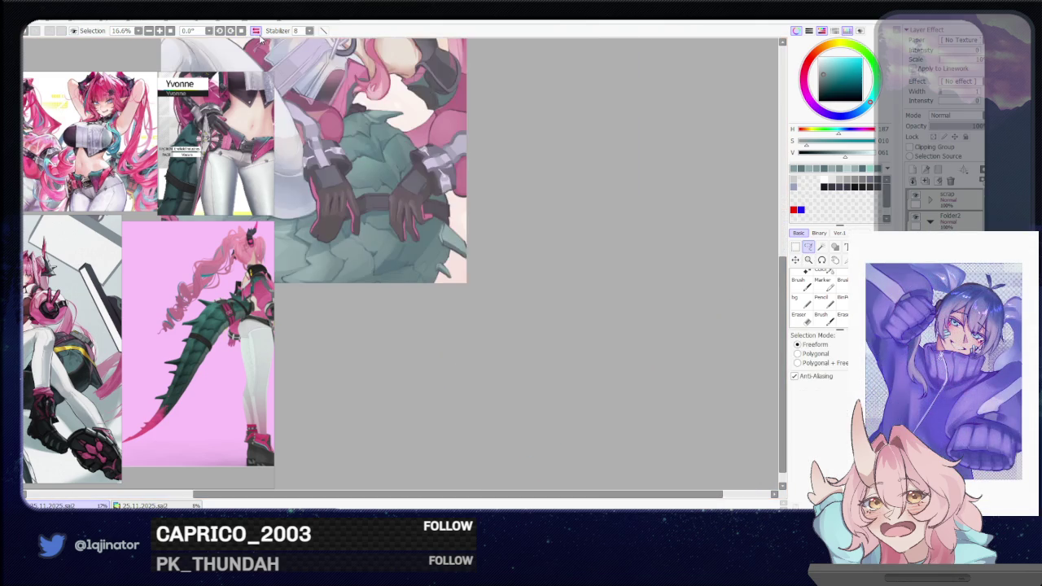
mouse_move(489, 268)
left_mouse_down()
mouse_move(660, 282)
mouse_move(533, 324)
left_mouse_up()
scroll(661, 282, "up", 1)
scroll(621, 296, "up", 1)
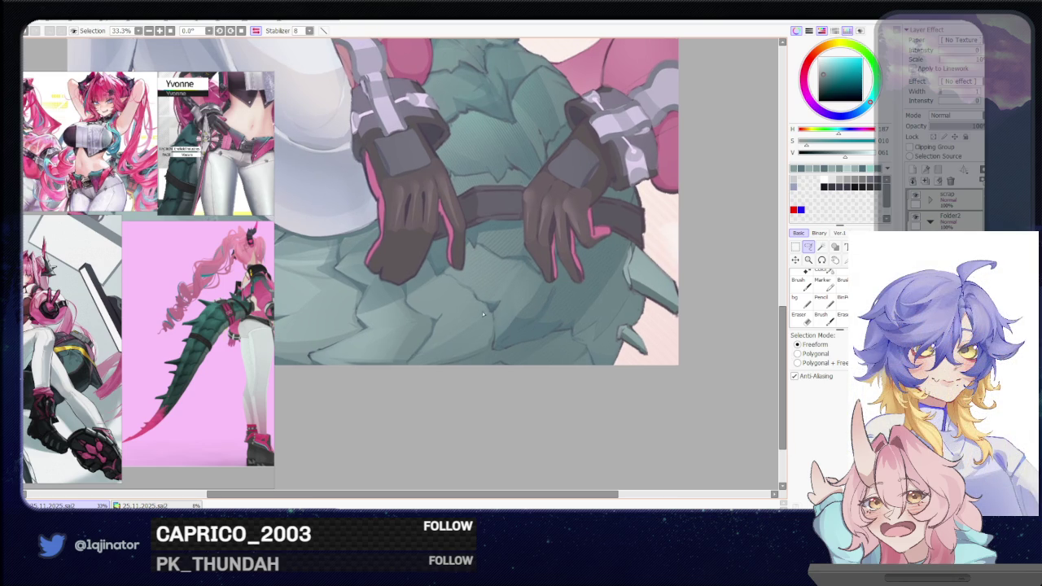
left_click(484, 315, "alt")
left_click(809, 247)
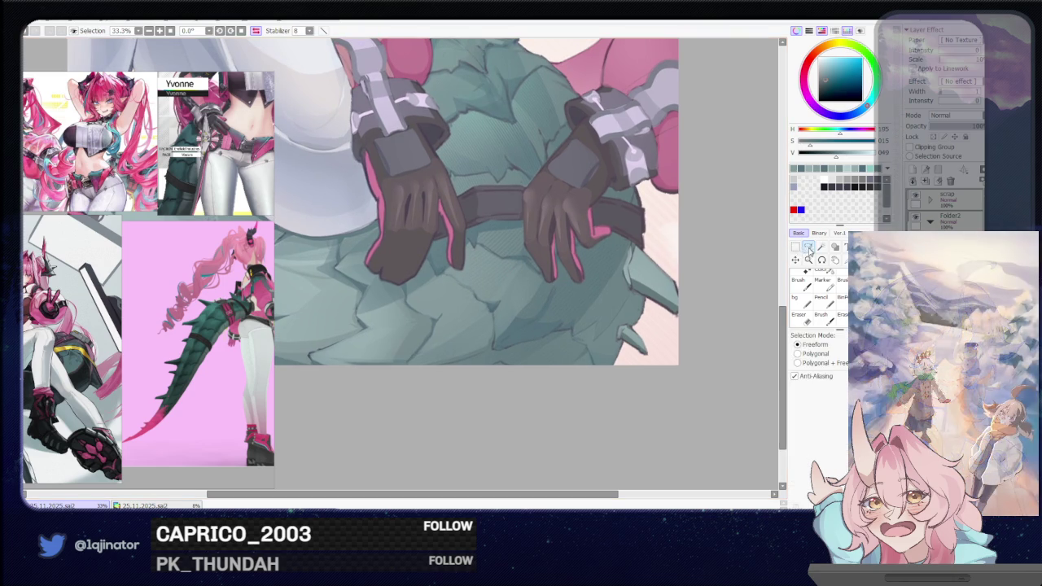
left_click_drag(485, 309, 511, 309)
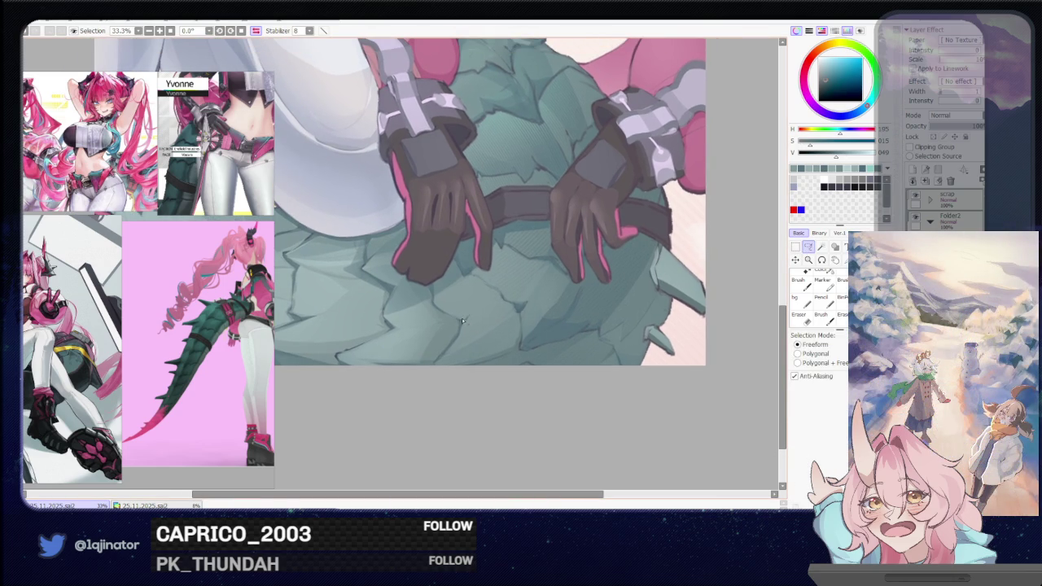
- Lasso and brush-shade cracks below the left glove and further right, then deselect
mouse_move(453, 317)
left_mouse_down()
mouse_move(520, 336)
mouse_move(540, 302)
mouse_move(540, 323)
left_mouse_up()
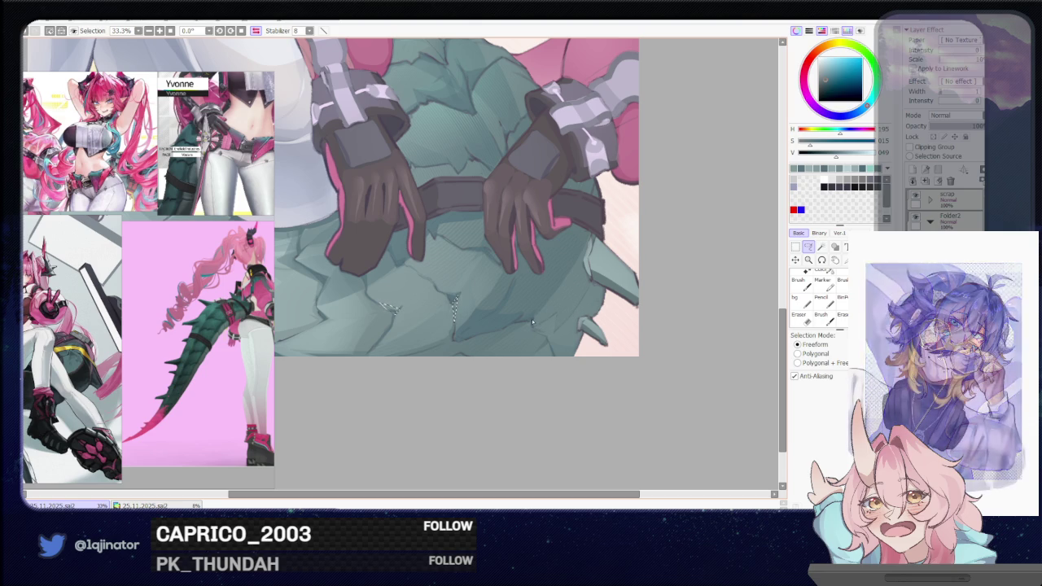
left_click_drag(554, 327, 568, 321)
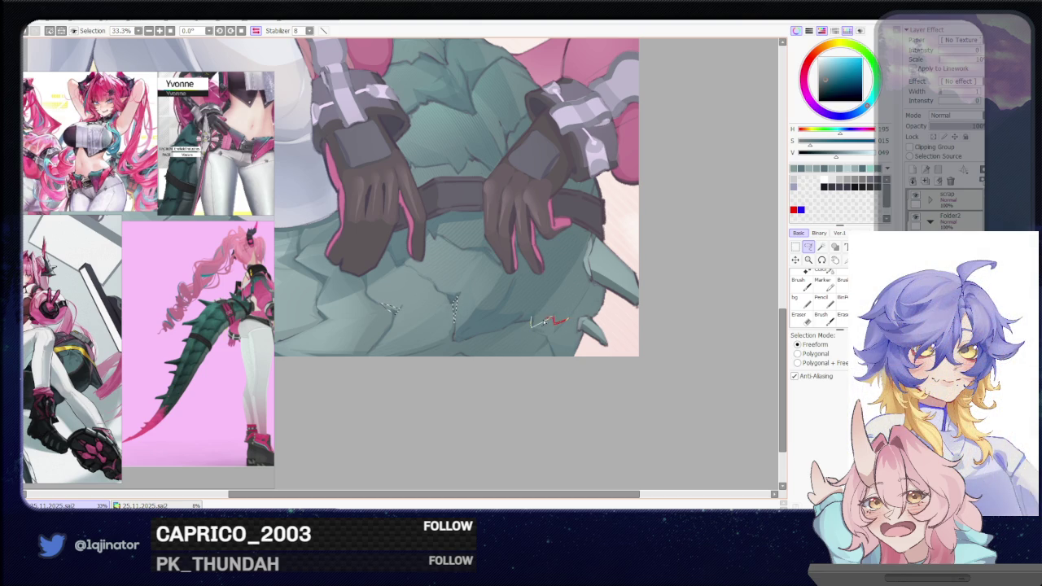
key("b")
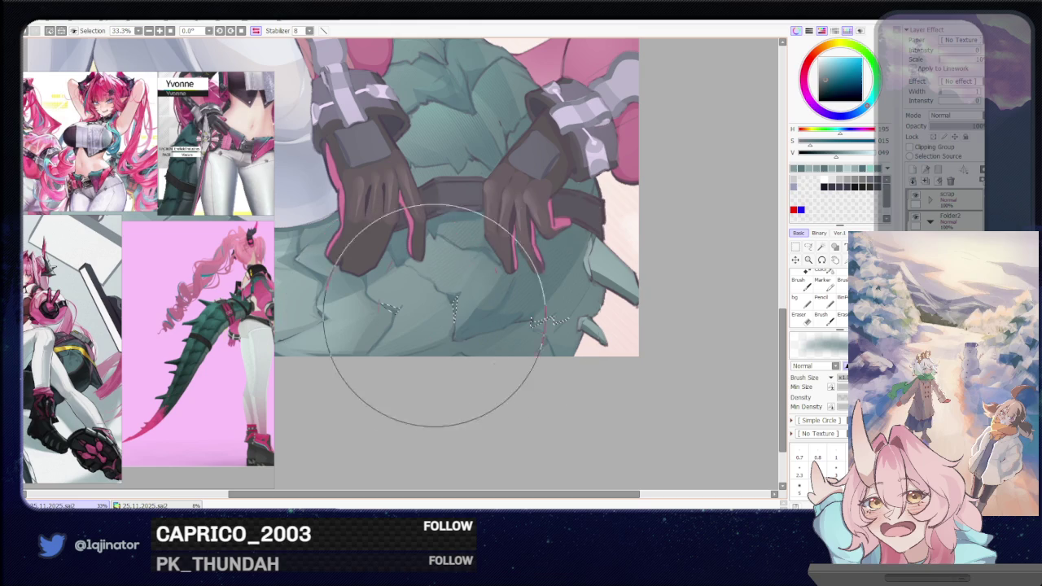
key("a")
scroll(458, 337, "left", 5)
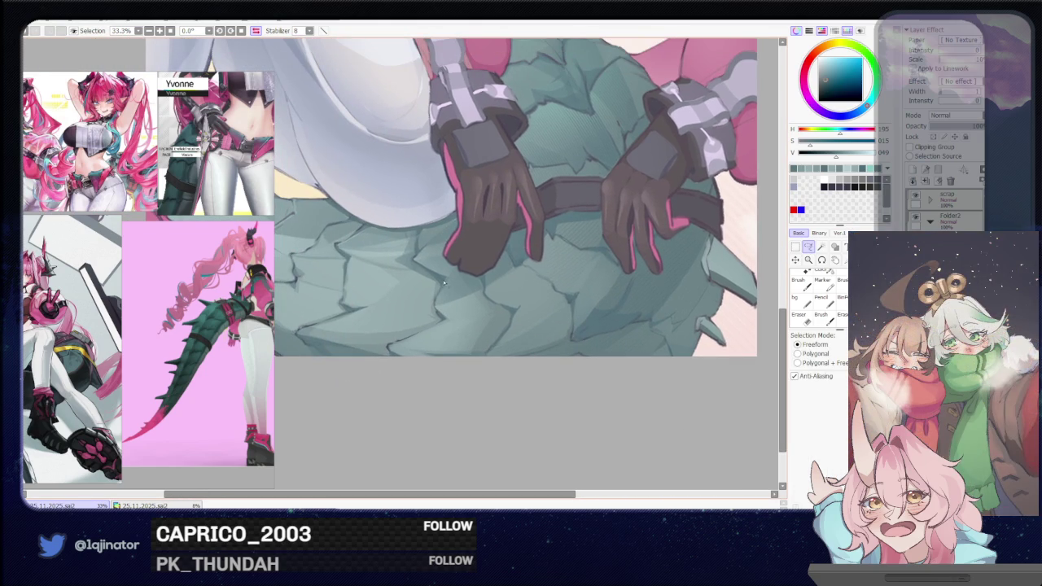
left_click_drag(443, 282, 446, 291)
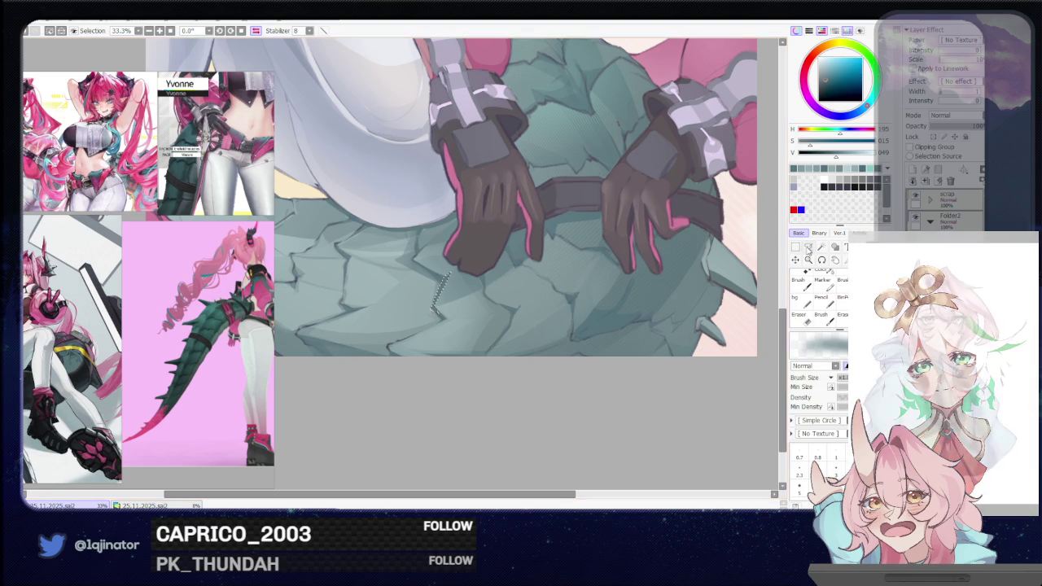
scroll(697, 290, "down", 2)
key("ctrl+d")
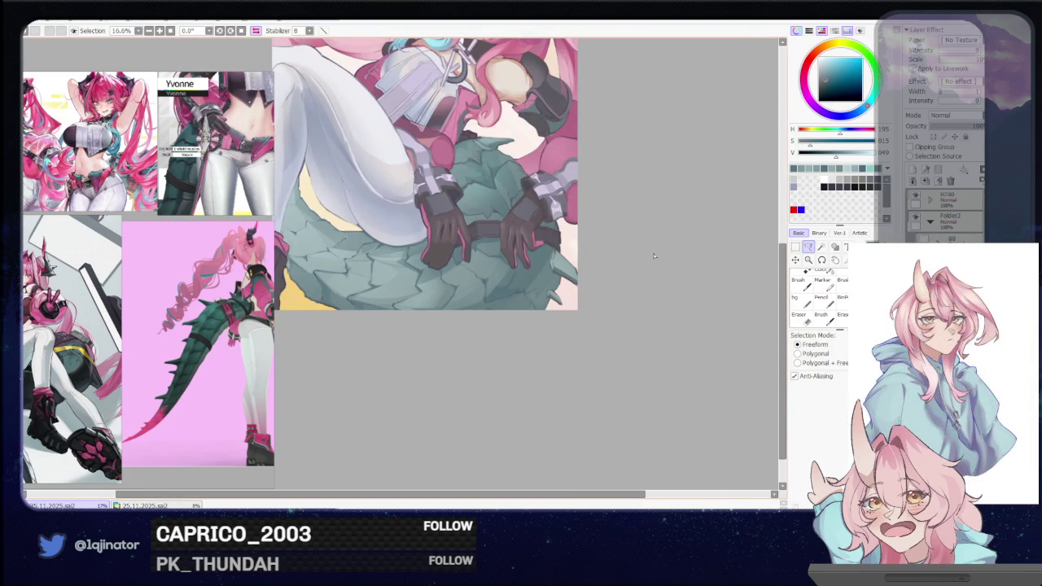